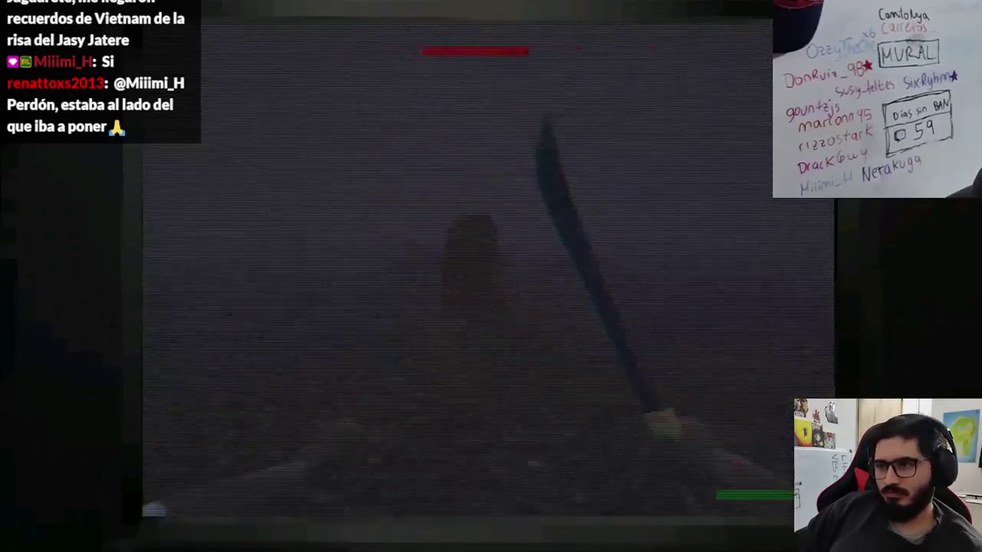
- Attack with the machete until Game Over, then stop the test run with F8
click(491, 276)
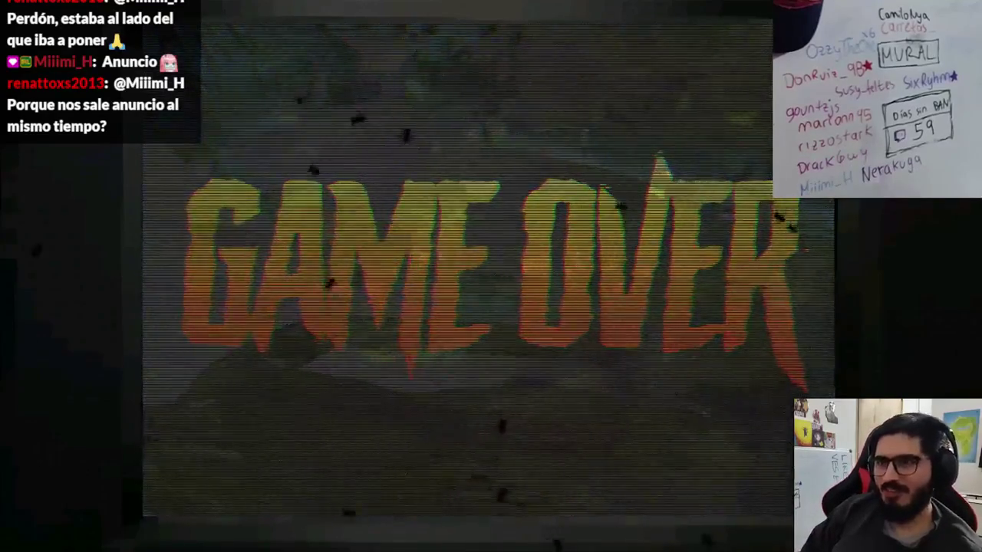
key(F8)
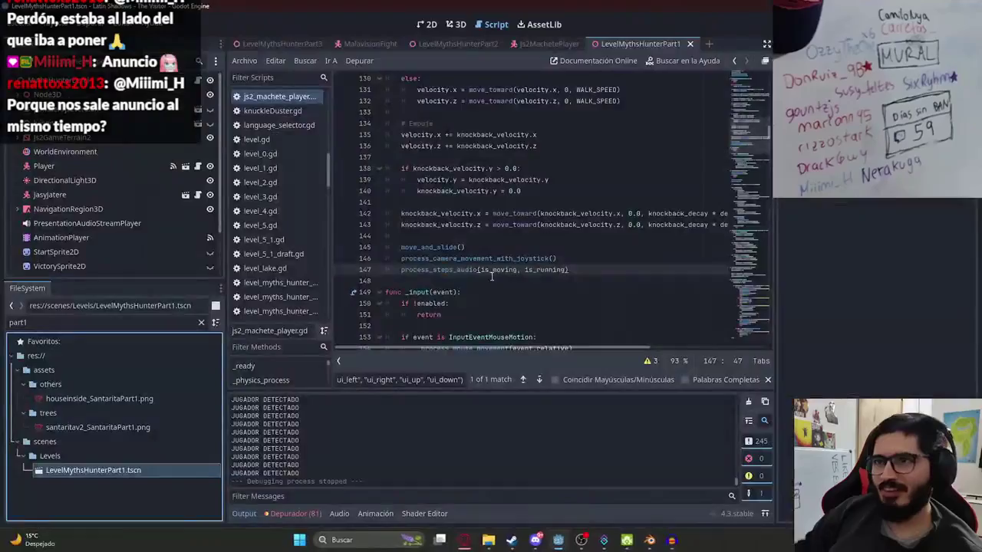
- Test-play the LevelMythsHunterPart3 scene, stop it, and switch over to Blender
right_click(291, 42)
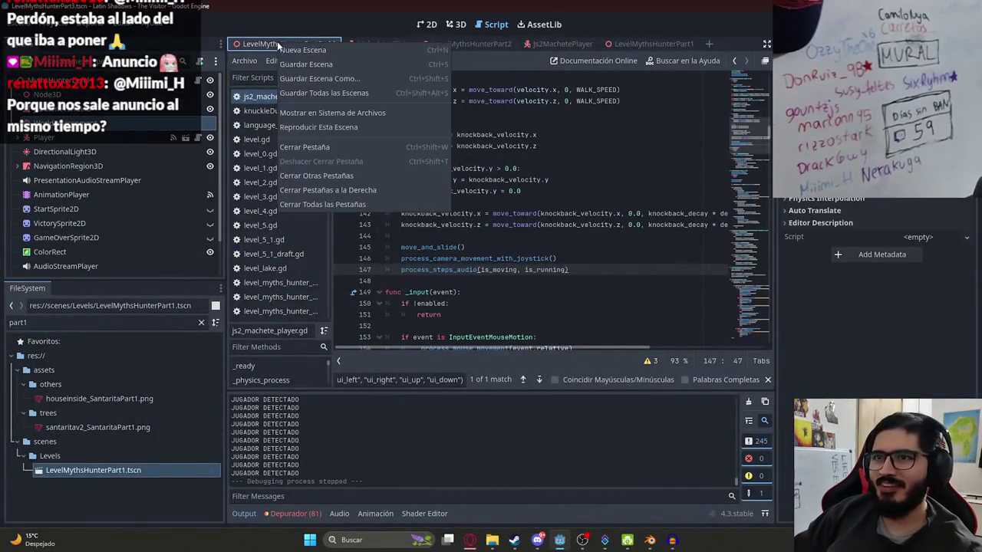
click(328, 125)
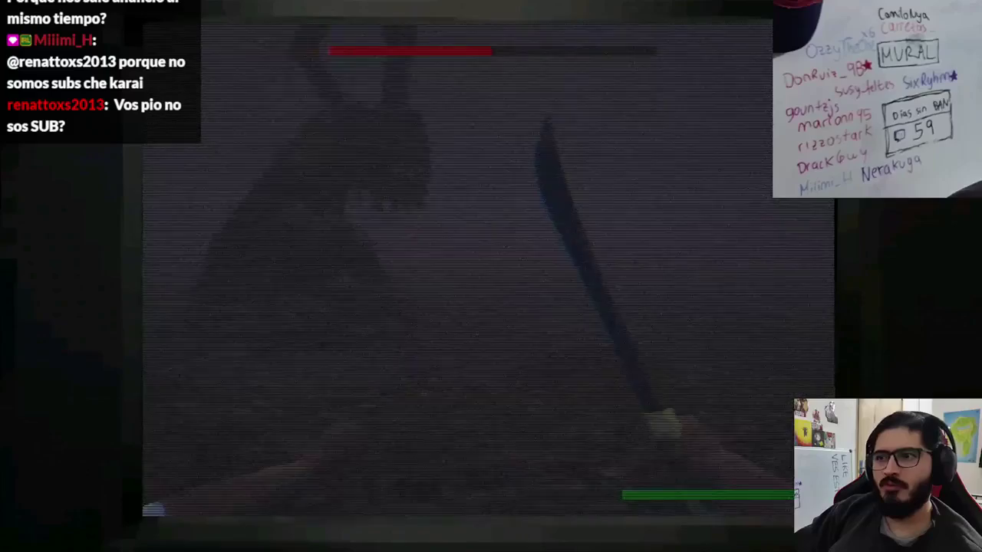
key(F8)
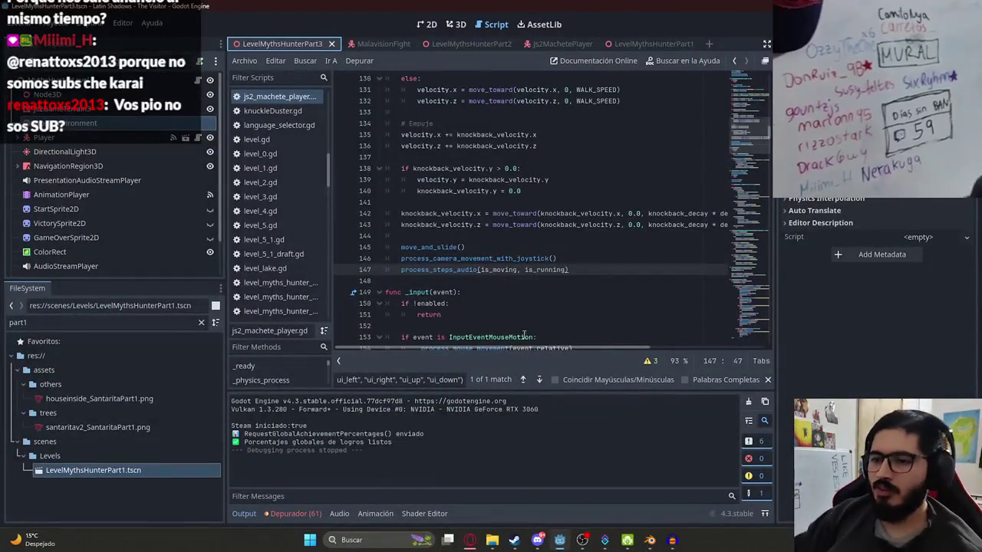
key(alt+Tab)
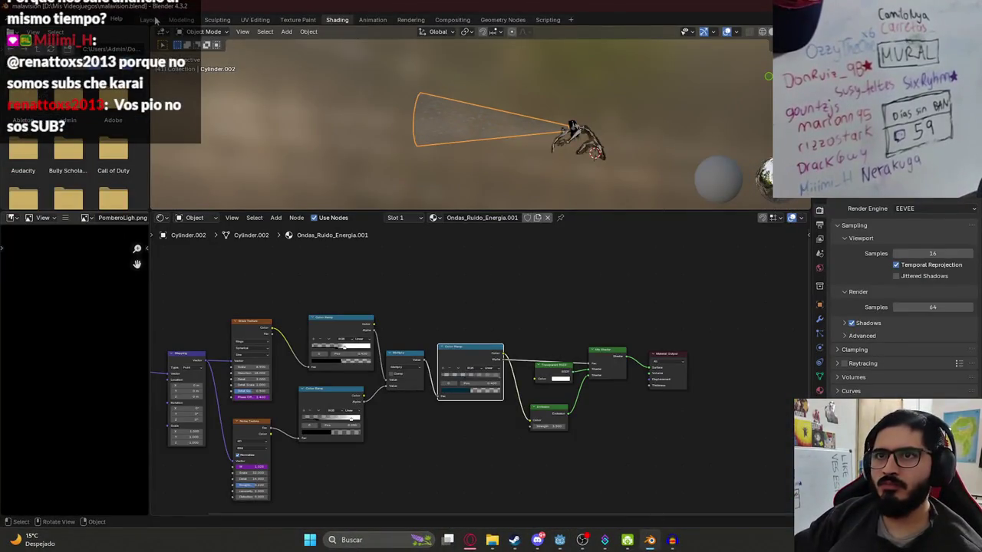
- Remove the Ondas_Ruido_Energia.001 material from the cone and save the blend file
click(149, 19)
scroll(384, 180, up, 5)
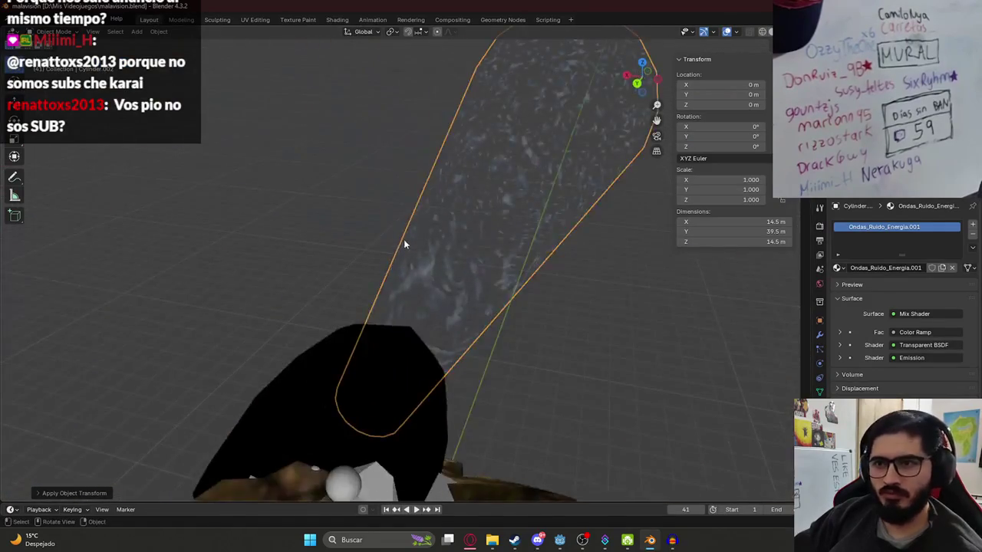
click(336, 20)
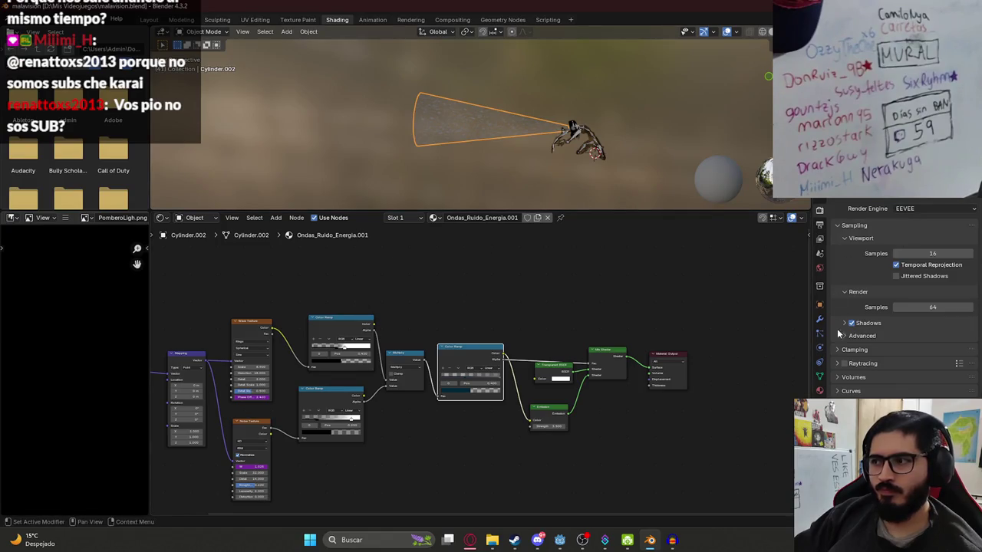
click(820, 268)
click(820, 389)
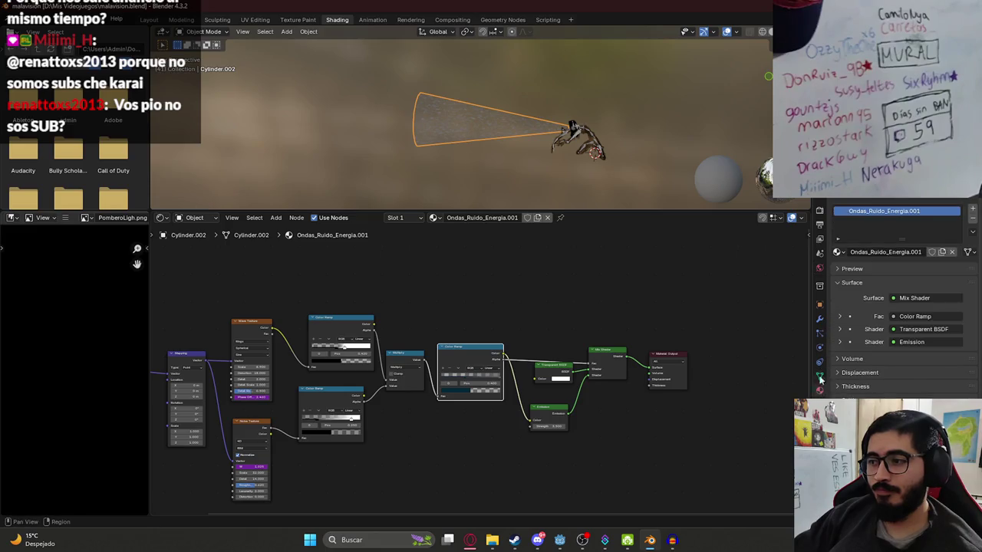
click(973, 218)
key(ctrl+s)
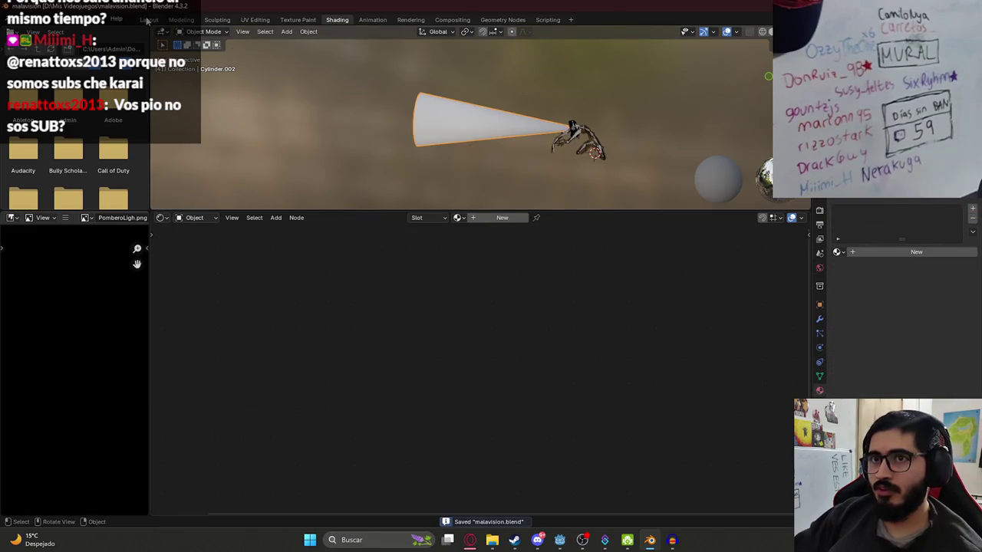
- Select the MalavisionV2 creature, then select its rig in the Animation workspace to show charge_fall_end
click(148, 20)
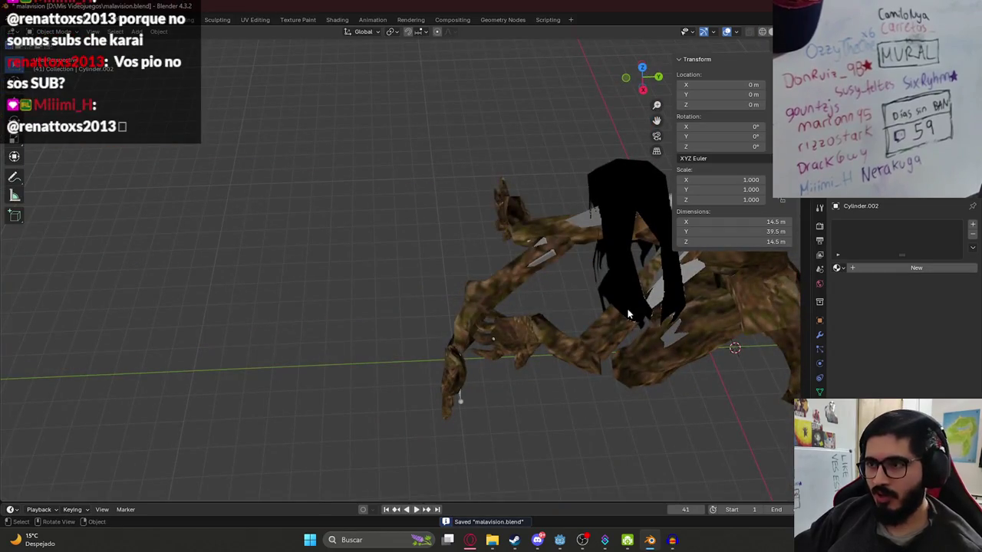
click(591, 225)
click(336, 20)
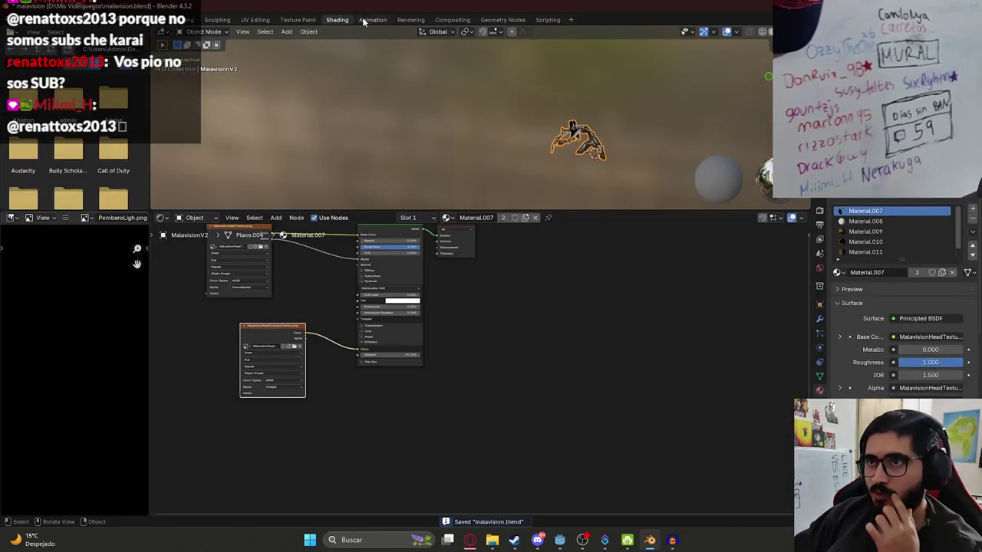
click(364, 22)
click(563, 168)
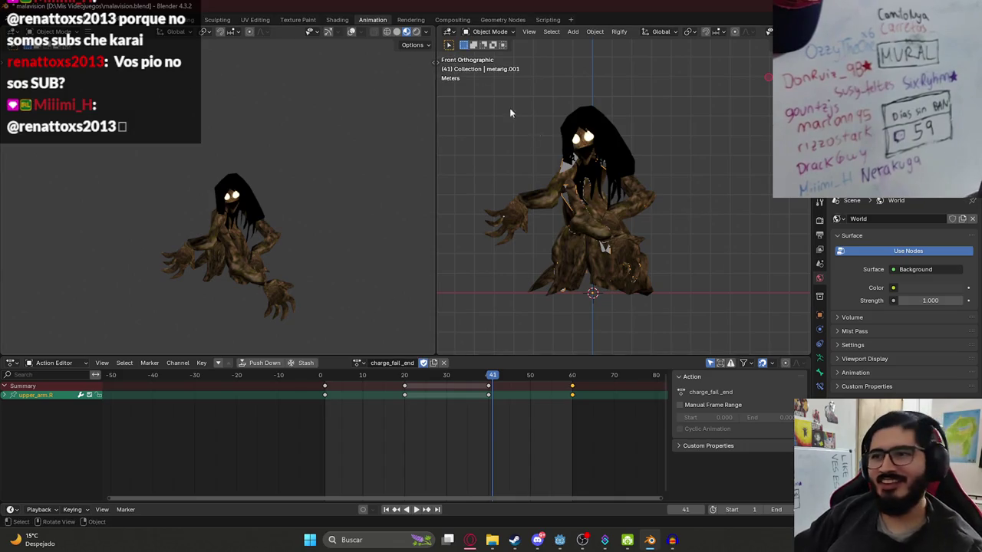
click(457, 32)
- In Pose Mode, reset all bones to rest and preview charge_fall_end from frame 1
click(483, 66)
key(a)
key(alt+r)
key(space)
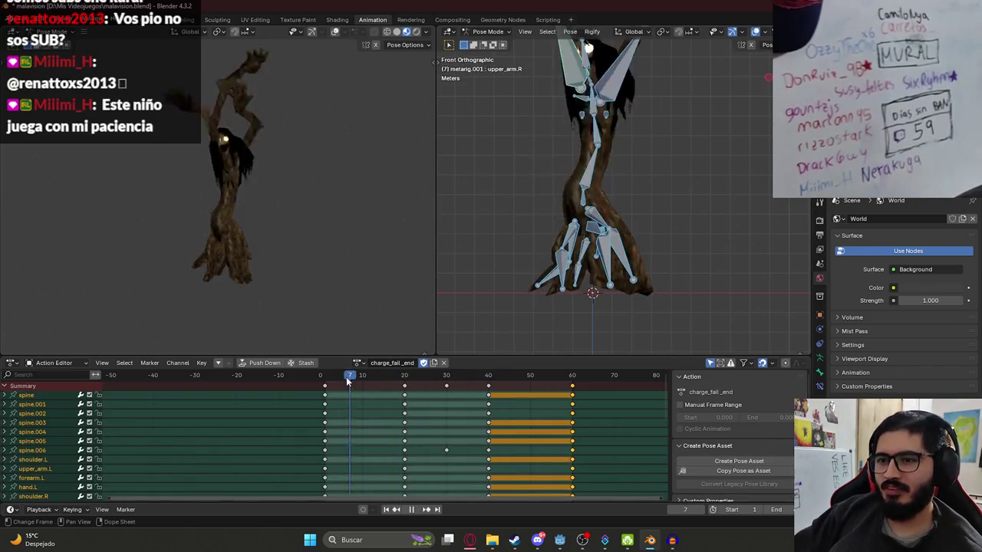
click(322, 379)
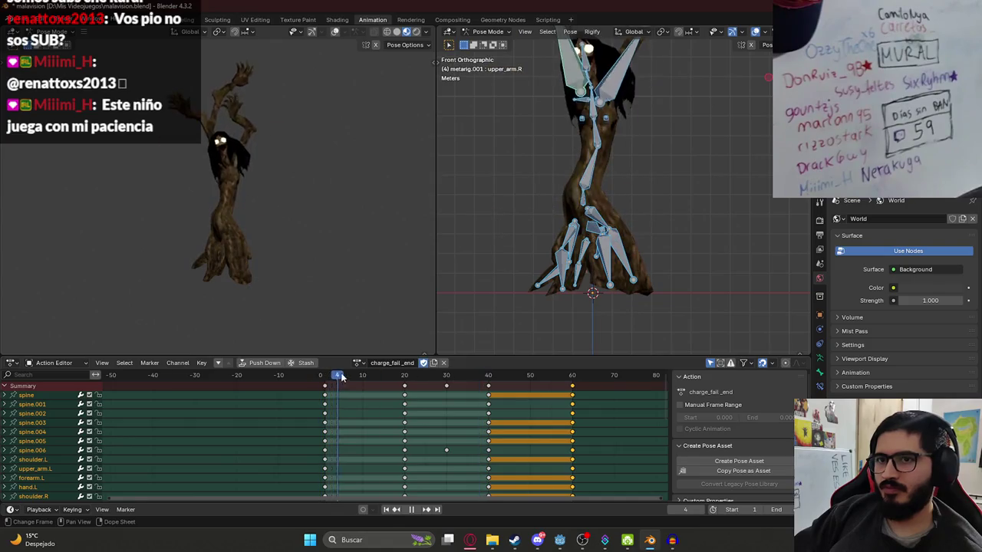
key(space)
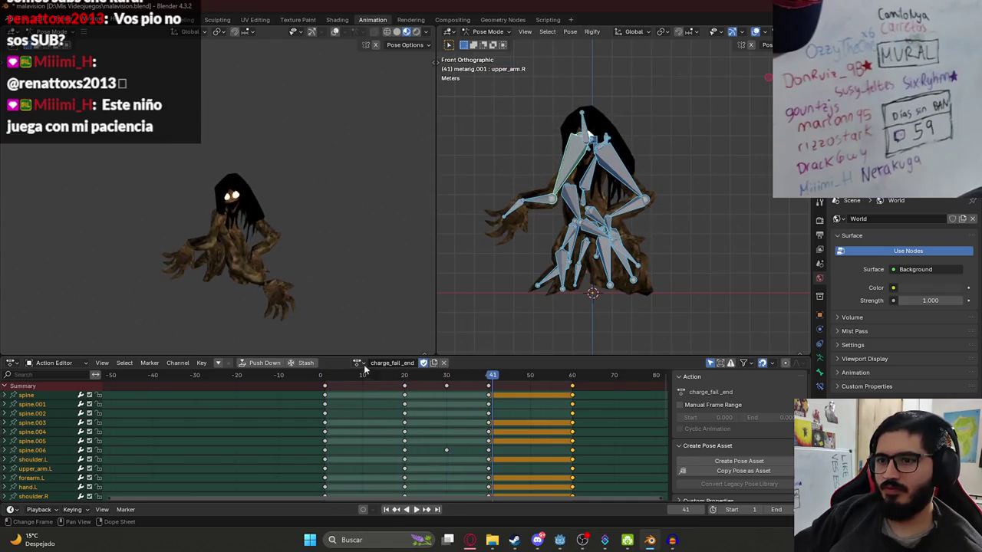
- Load and preview the charge_fail_loop action, then load the charge action
click(359, 364)
click(392, 453)
mouse_move(461, 497)
mouse_down()
mouse_move(387, 383)
mouse_move(321, 381)
mouse_up()
key(space)
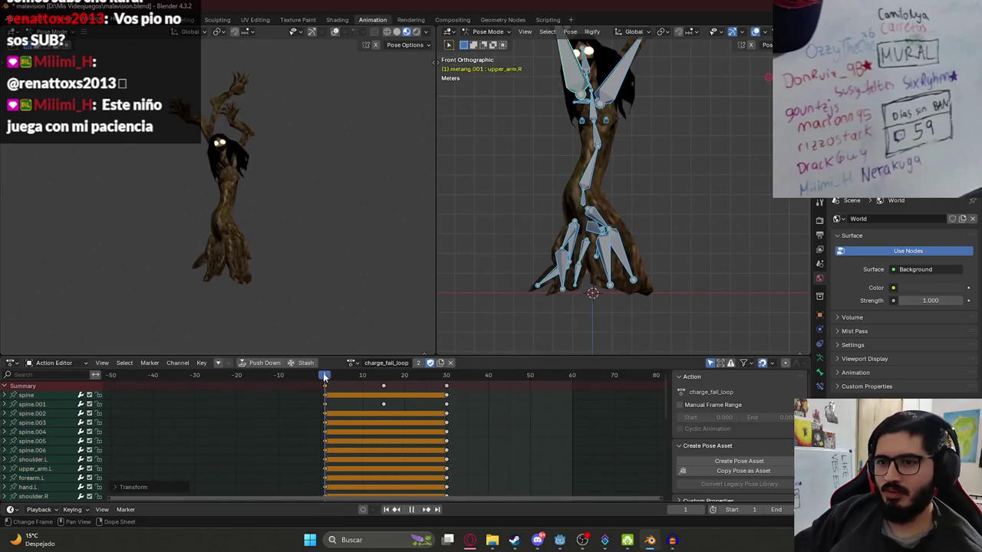
key(space)
click(351, 363)
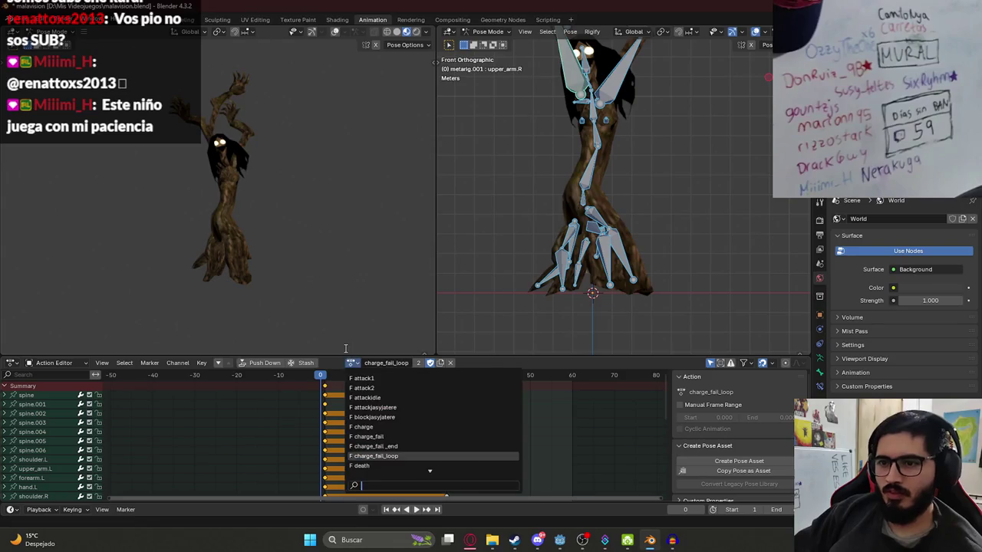
click(368, 427)
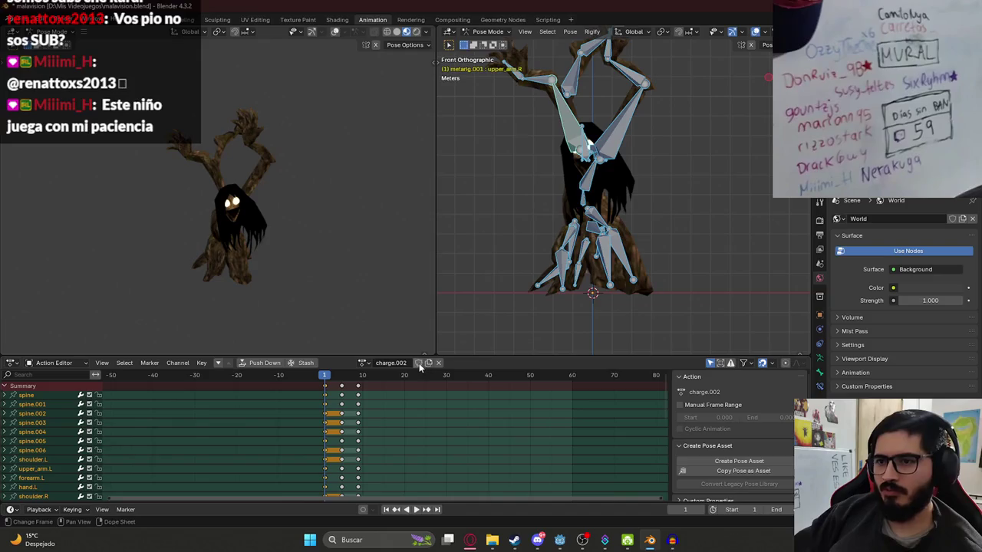
- Rename the duplicated action to 'screaming'
key(ctrl+z)
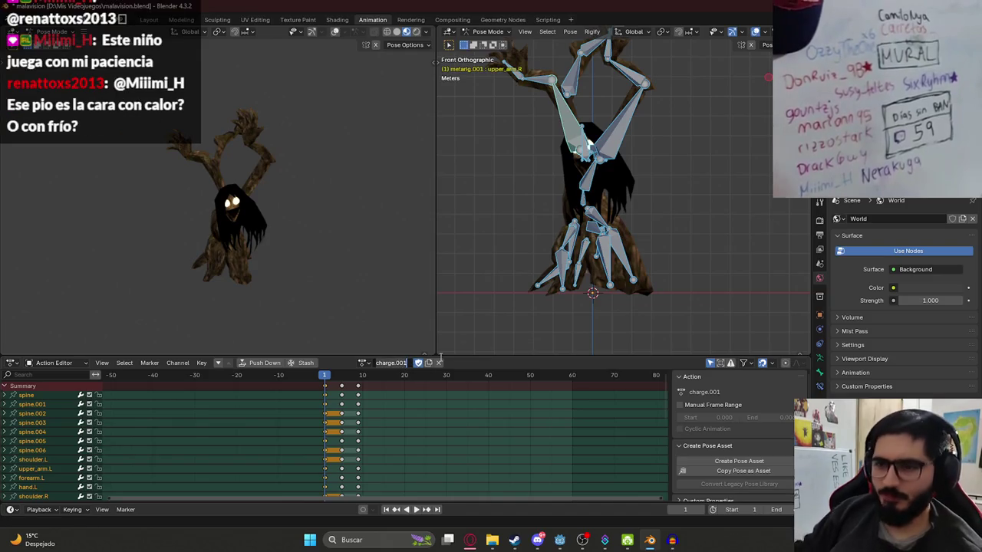
text(screaming)
key(Return)
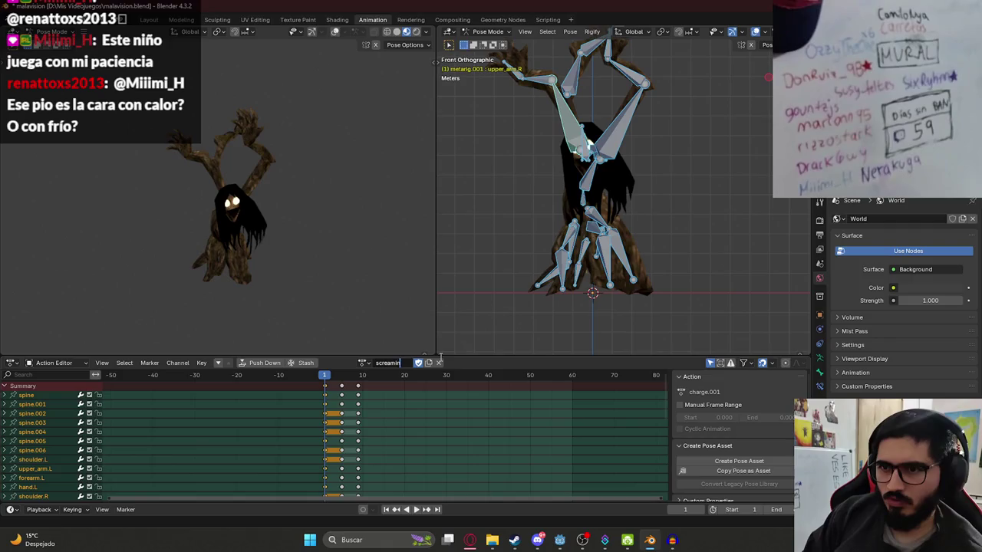
- Delete the middle and right-hand keyframe columns, keeping only frame-1 keys, and save
key(x)
click(337, 385)
click(357, 385)
key(x)
click(358, 386)
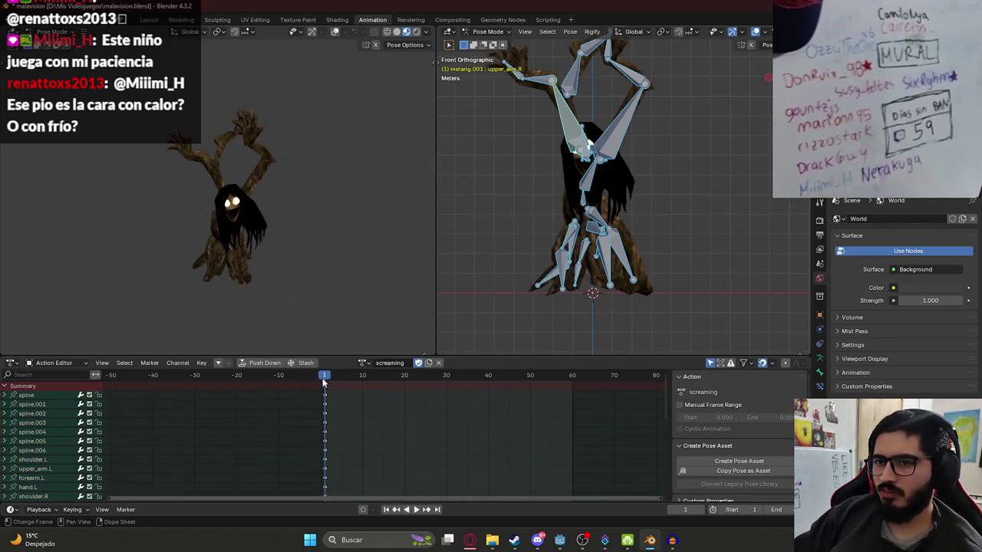
scroll(324, 382, up, 5)
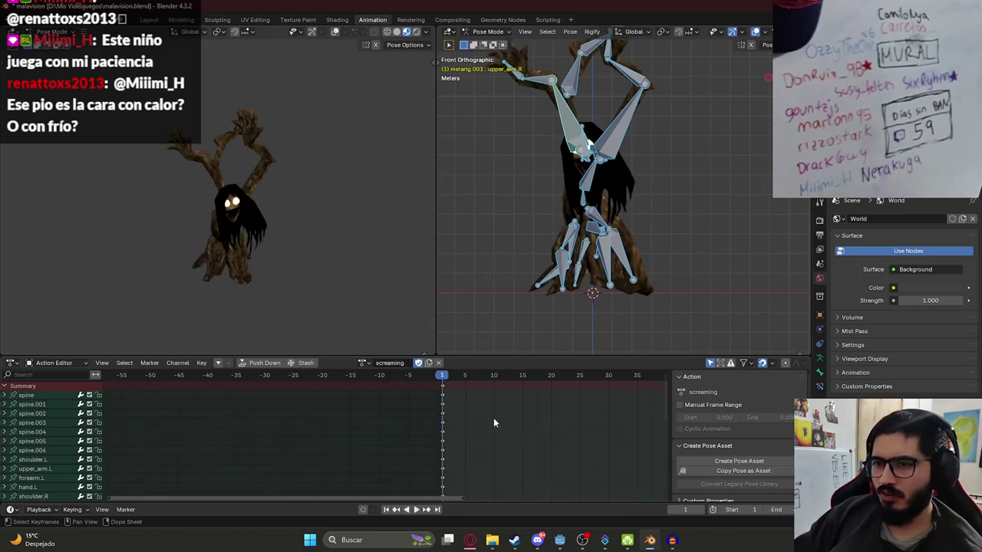
key(ctrl+s)
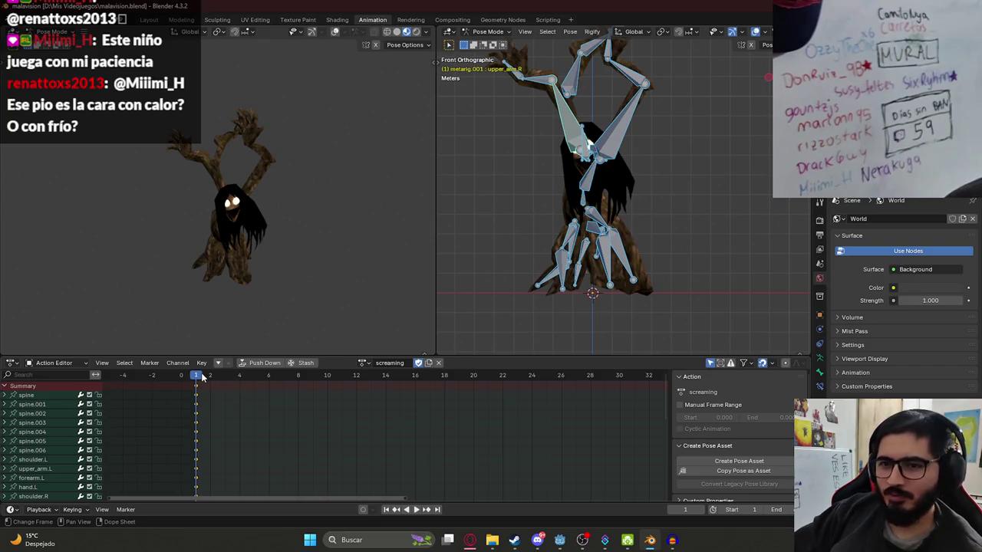
- Select the right upper arm in right-side view and begin rotating it
click(222, 406)
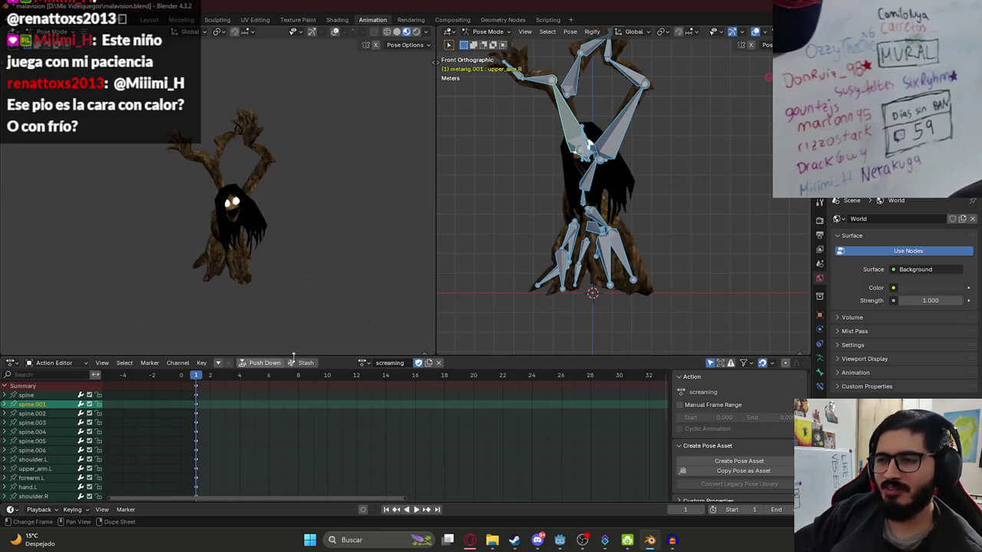
mouse_move(570, 182)
mouse_down()
mouse_move(524, 196)
mouse_move(508, 167)
mouse_up()
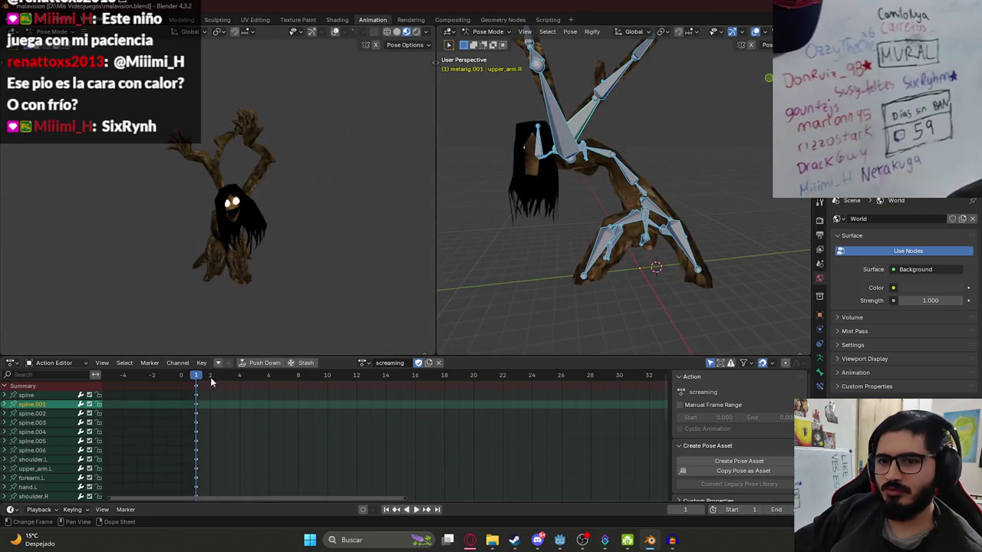
scroll(206, 395, up, 2)
scroll(169, 414, down, 3)
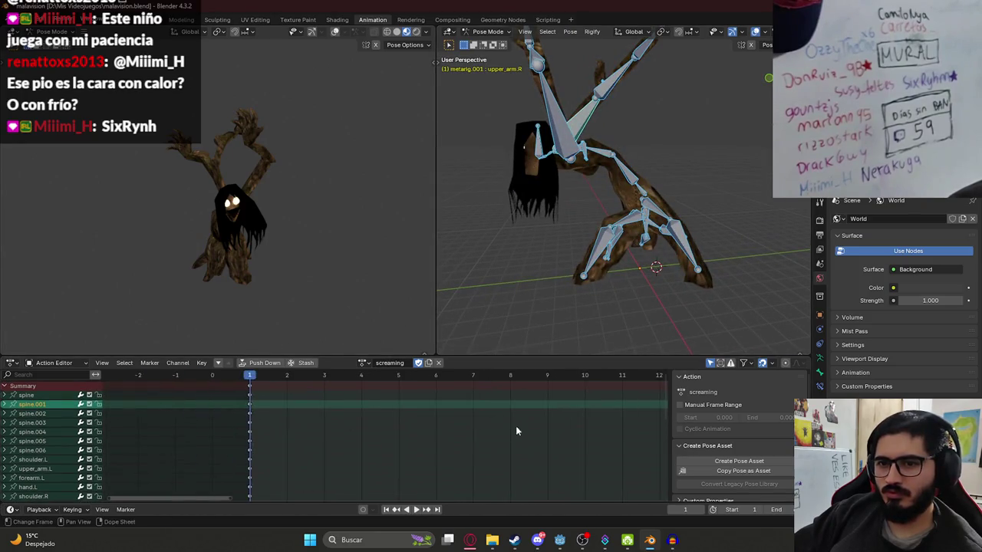
scroll(353, 412, down, 1)
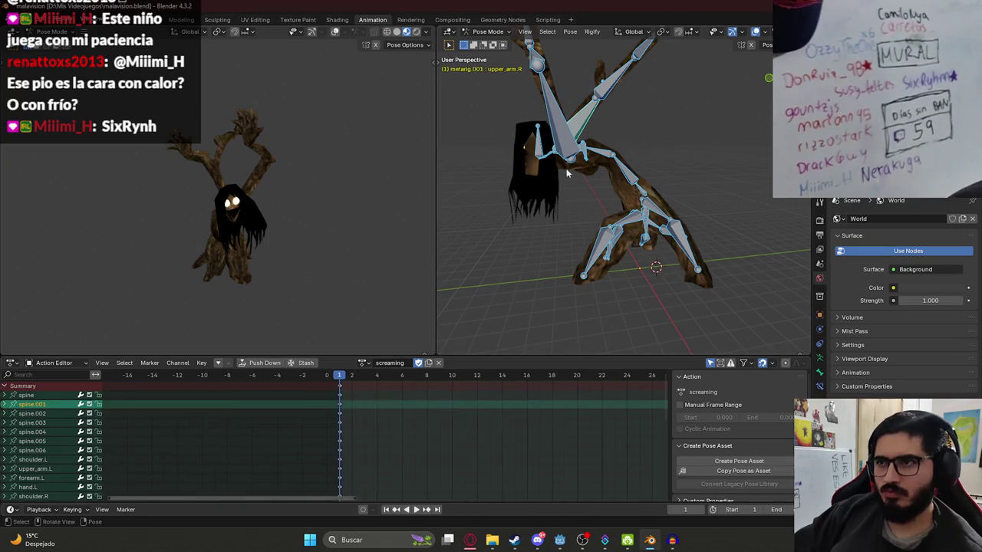
click(584, 124)
key(KP_3)
click(620, 93)
key(r)
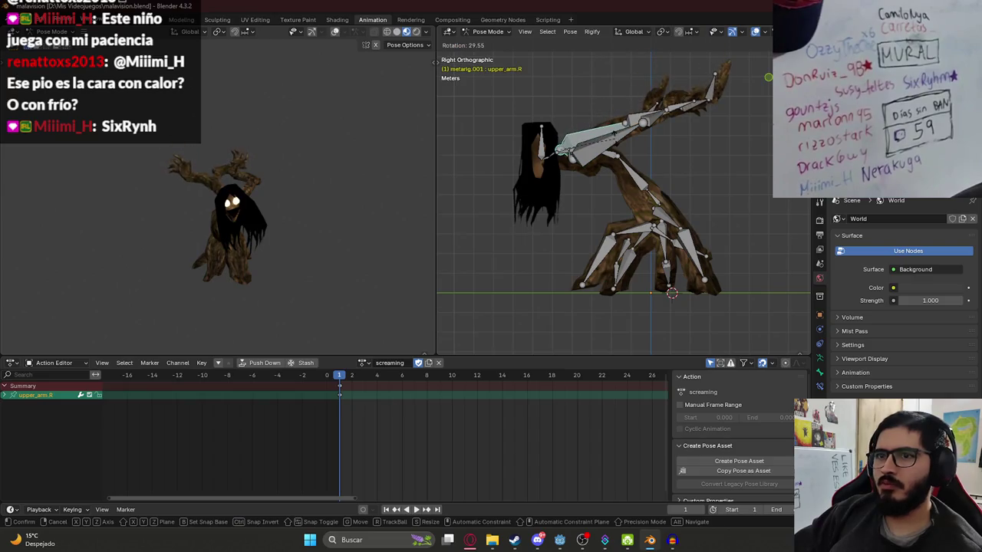
- Lower the right upper arm to horizontal, rotate the left arm down and right arm up
click(615, 141)
click(613, 144)
key(r)
click(618, 145)
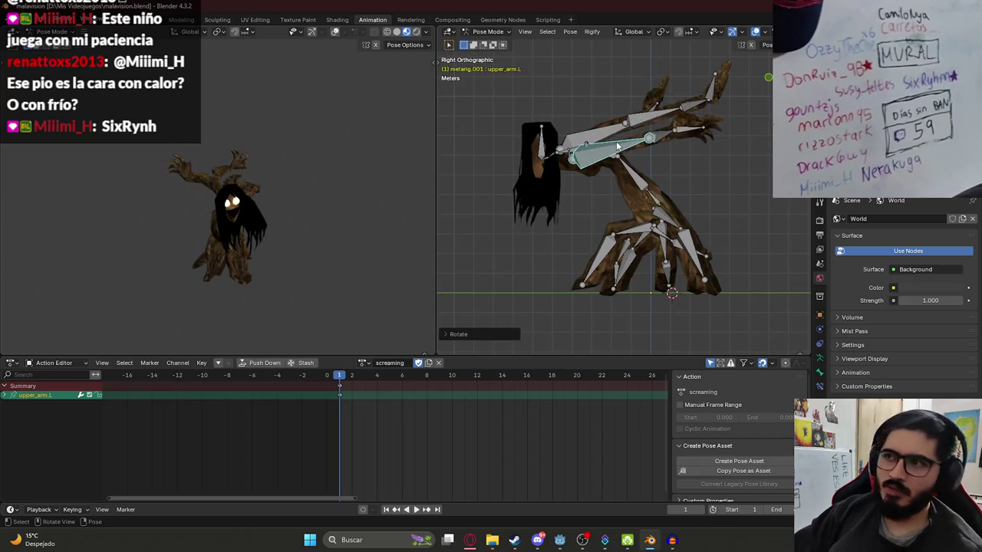
click(606, 140)
key(r)
click(634, 173)
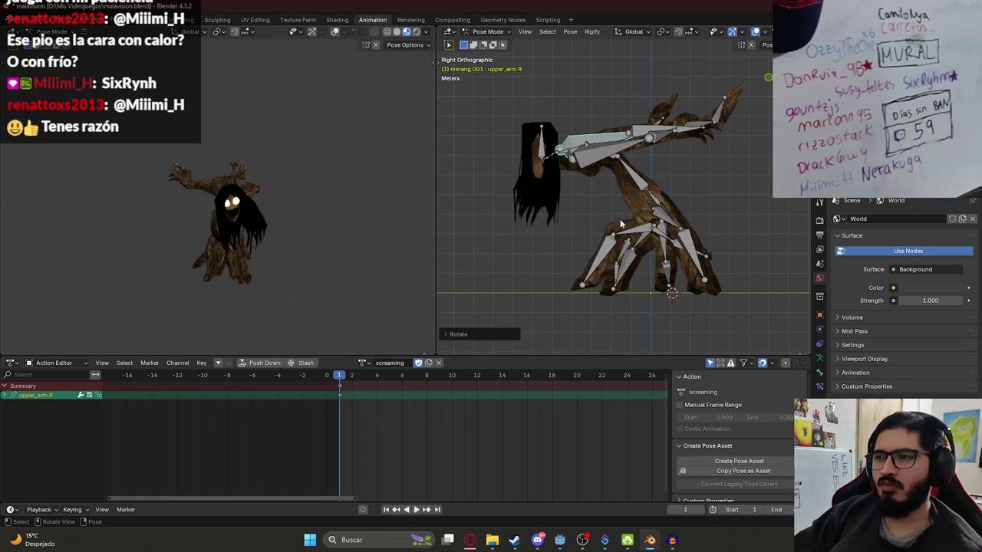
- From the front view, tilt the chest bone spine.006
key(a)
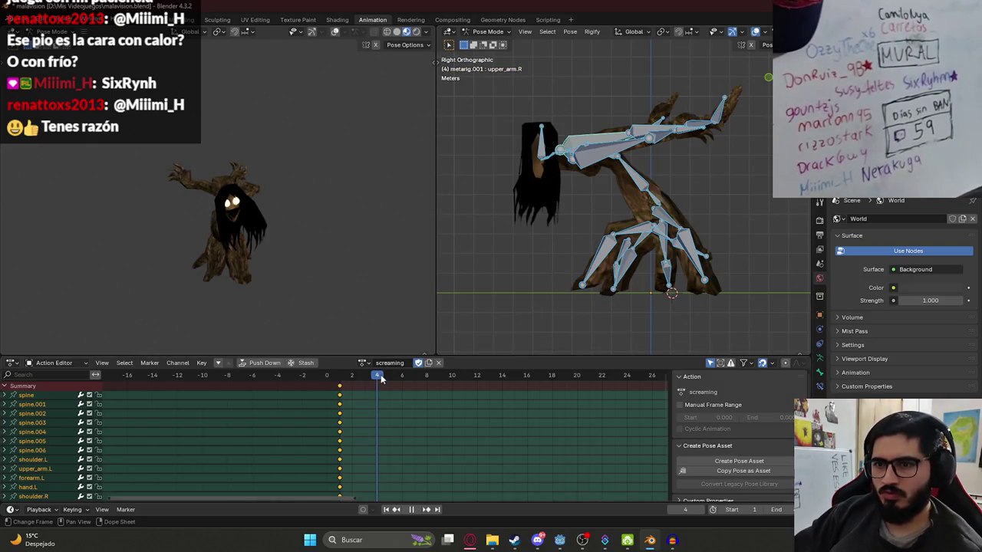
scroll(397, 392, down, 4)
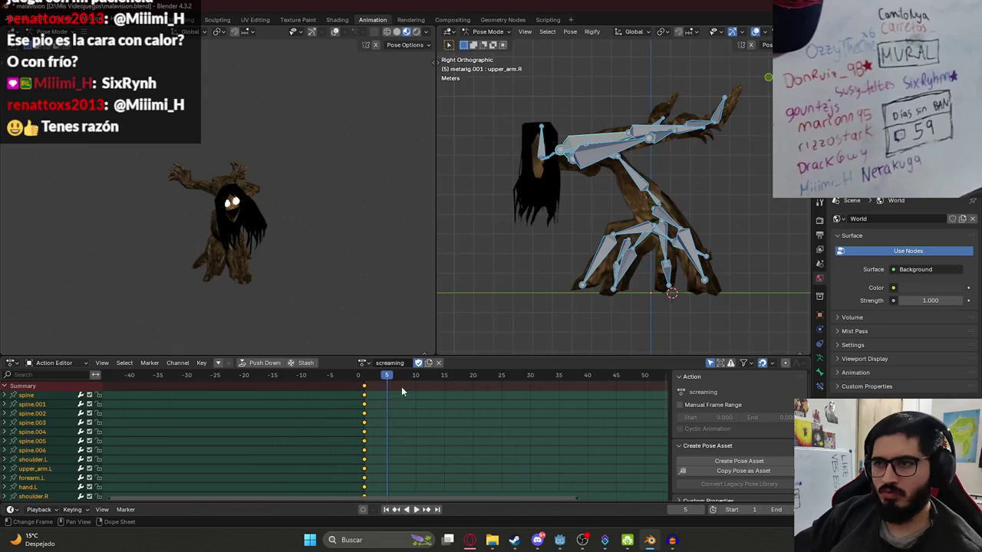
key(KP_1)
click(586, 145)
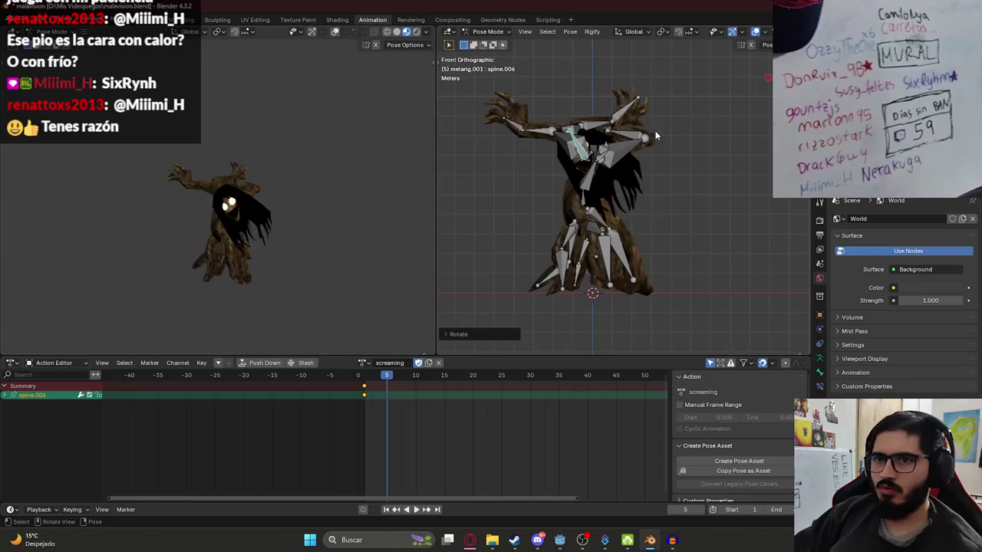
scroll(609, 99, up, 4)
key(r)
click(635, 138)
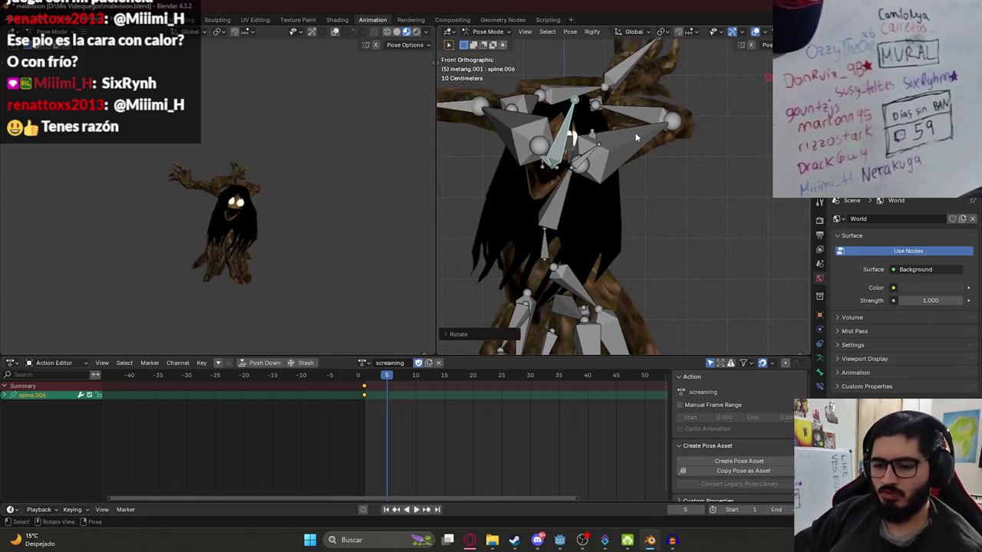
- Key the tilted chest pose at frame 5, paste it at frame 10, and preview
key(i)
key(space)
key(ctrl+c)
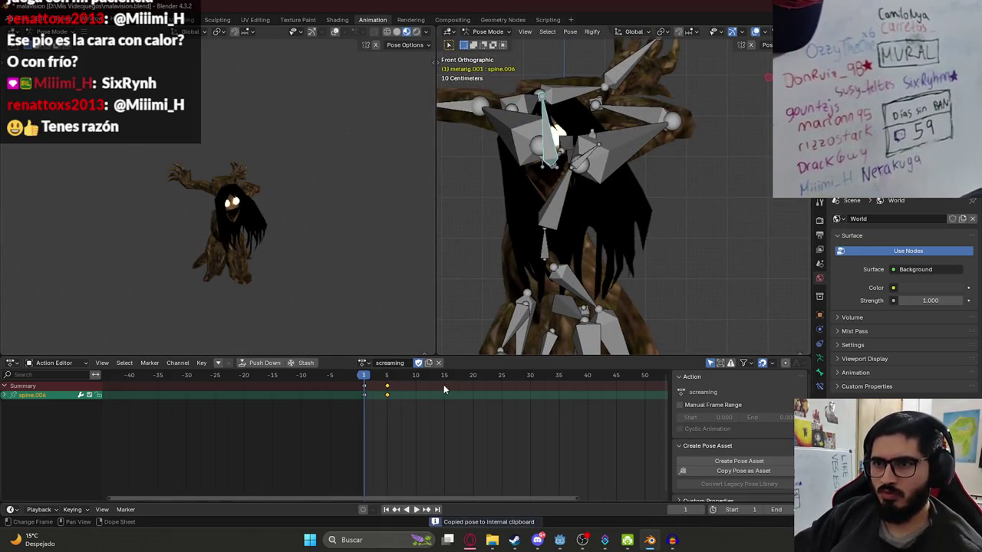
key(space)
key(ctrl+v)
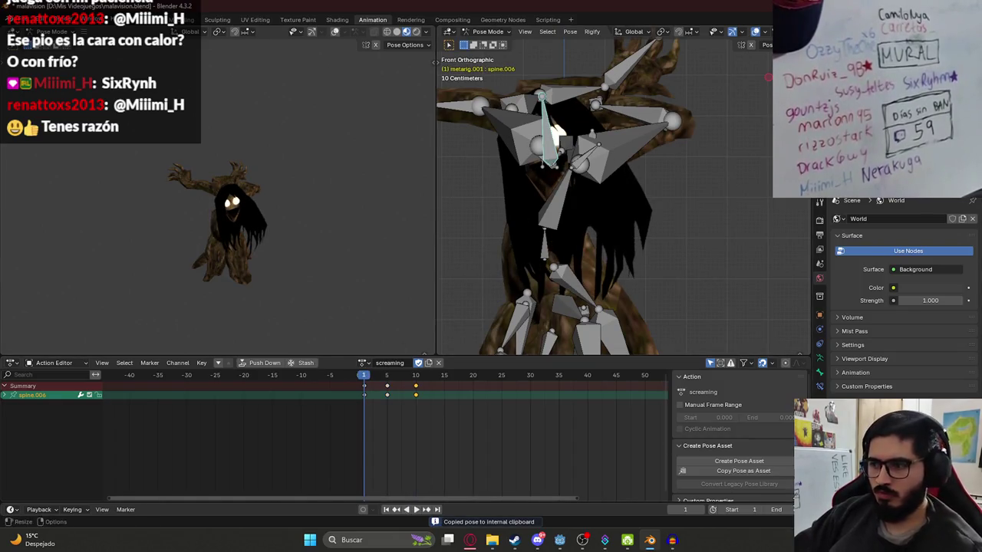
key(space)
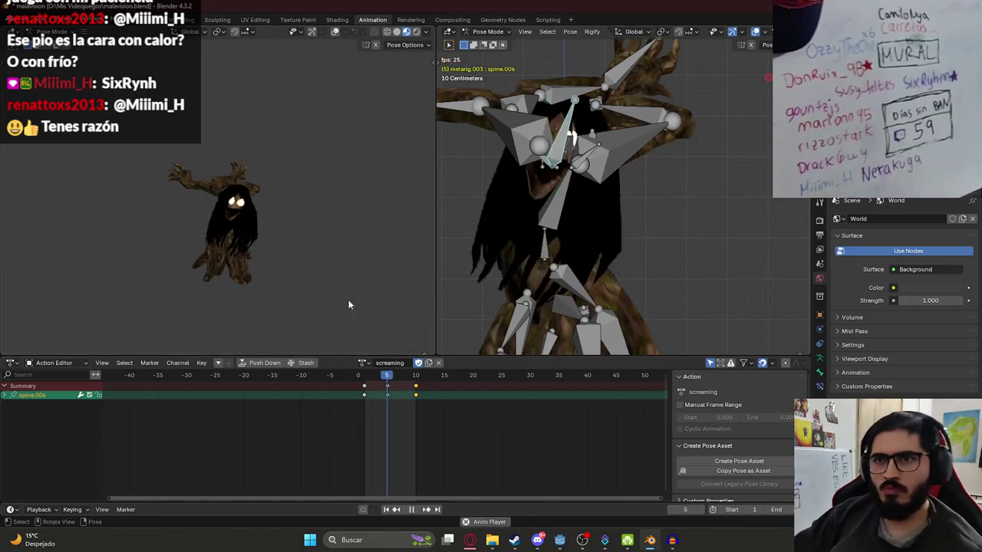
mouse_move(308, 195)
mouse_down()
mouse_move(205, 205)
mouse_move(325, 263)
mouse_up()
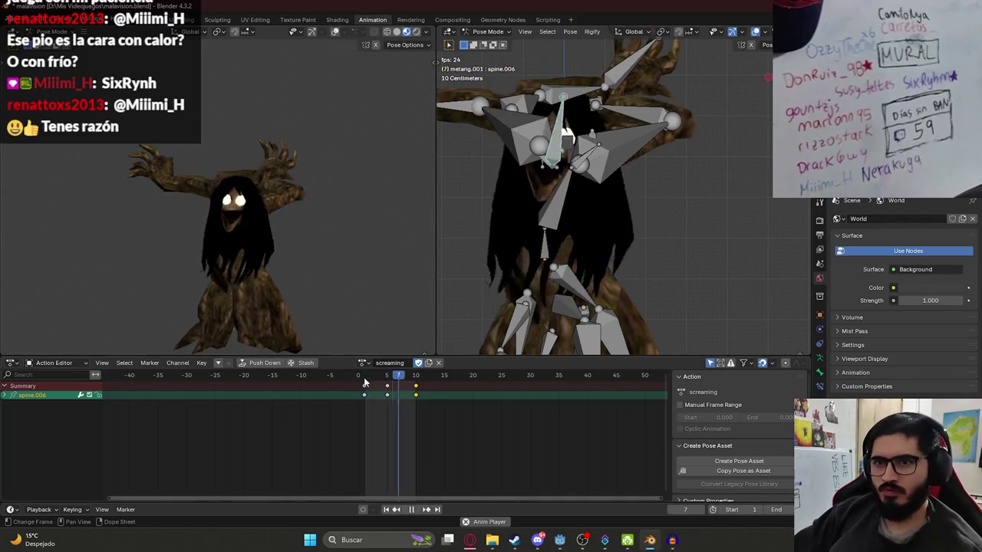
key(Escape)
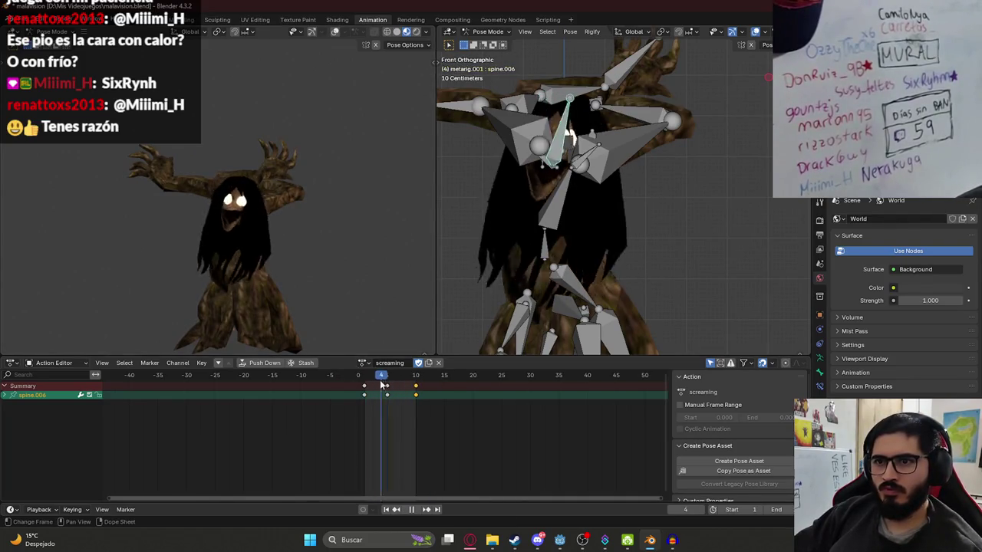
key(Escape)
- Key all bones at frame 2 in side view and select the spine bone
scroll(557, 225, down, 2)
key(KP_3)
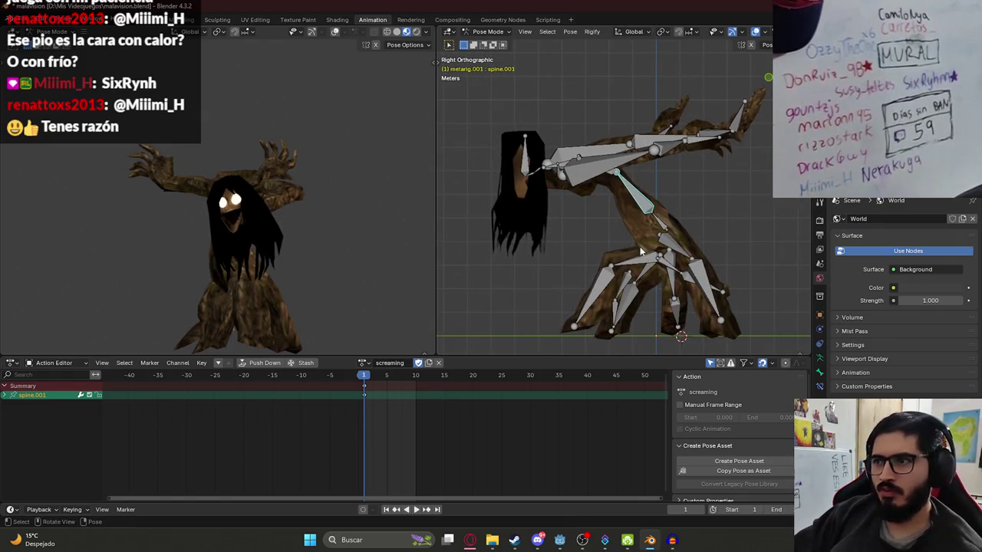
key(a)
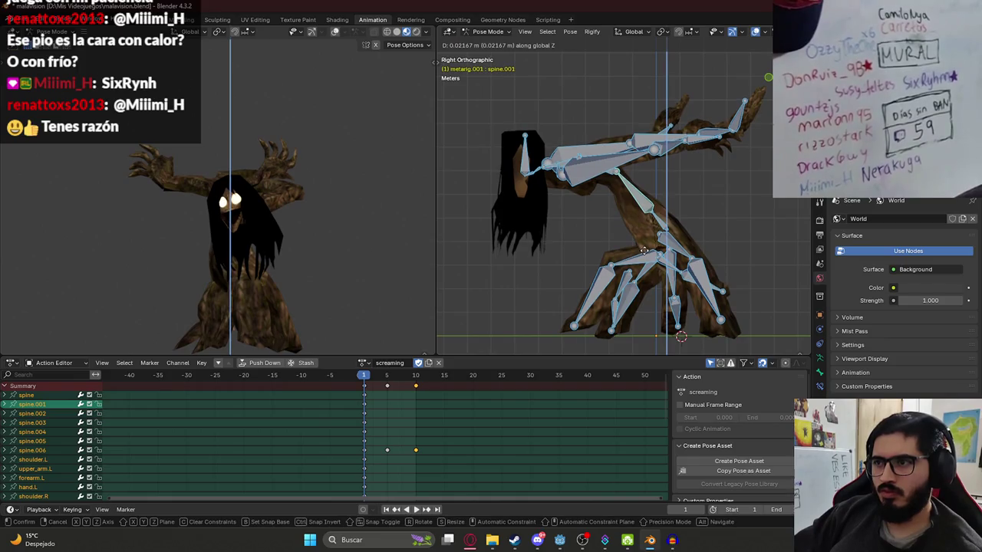
key(space)
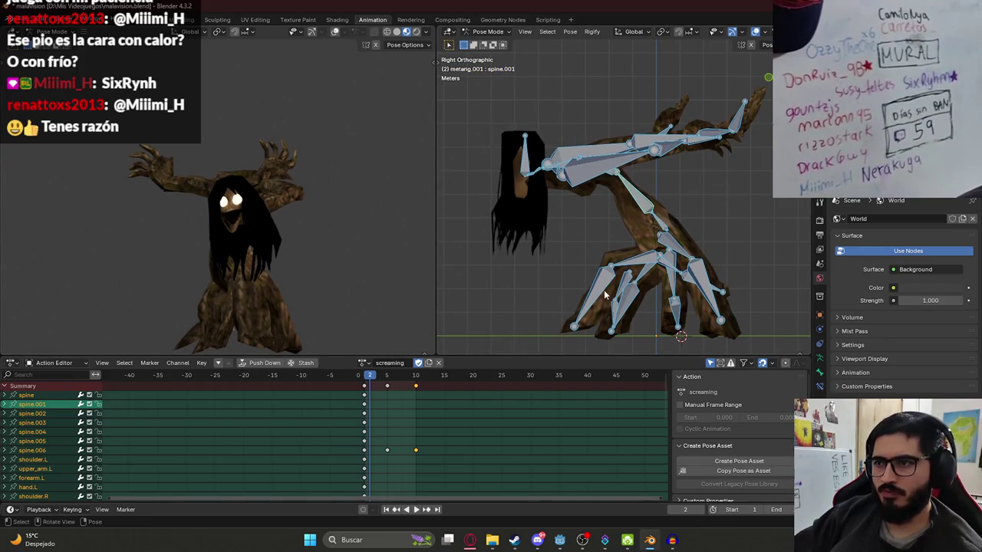
key(i)
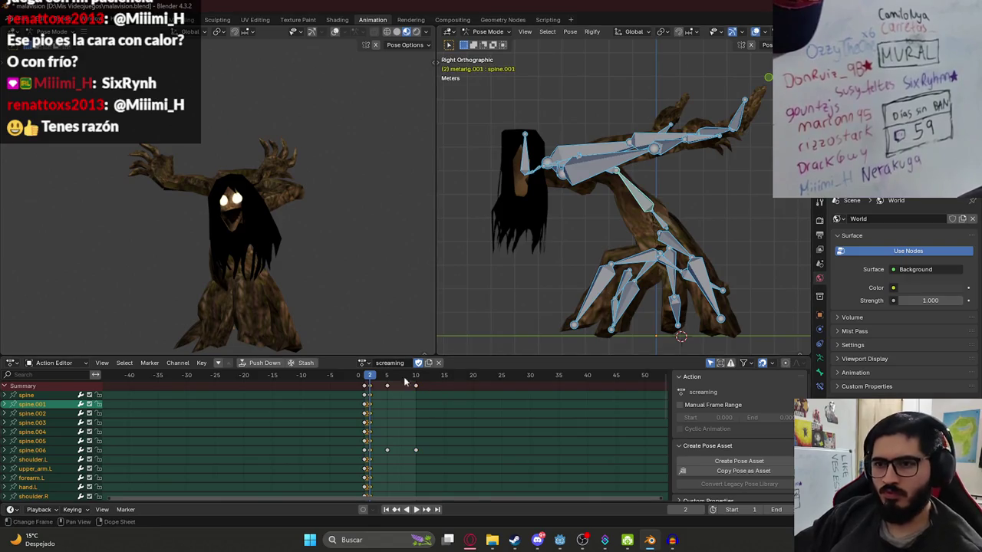
click(664, 227)
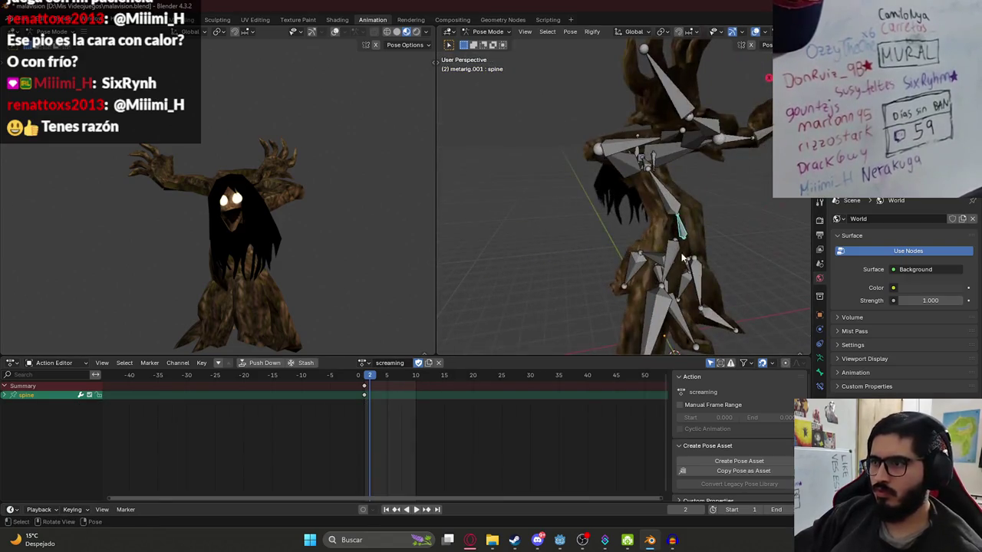
key(KP_3)
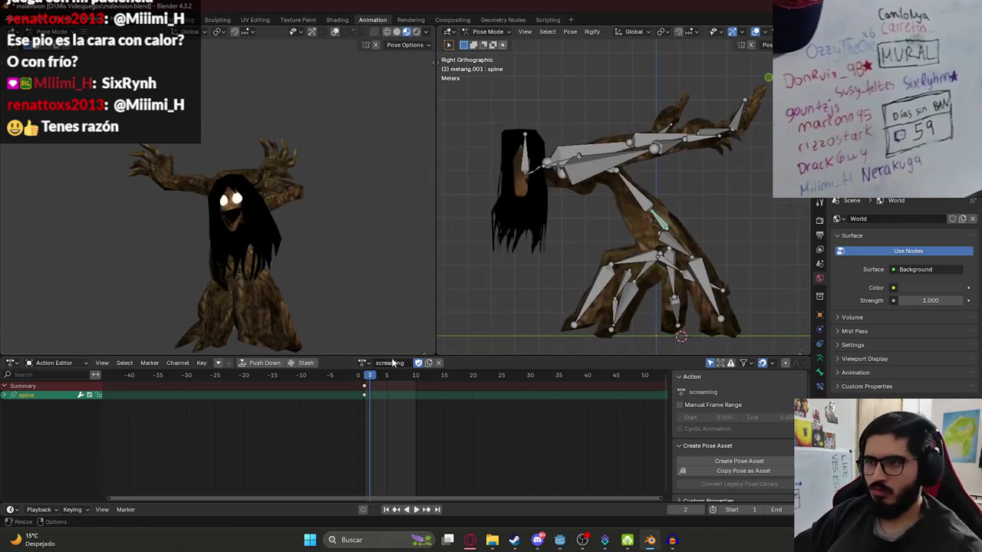
- Move the spine bone at frame 2 and preview the motion from frame 1
click(364, 375)
key(space)
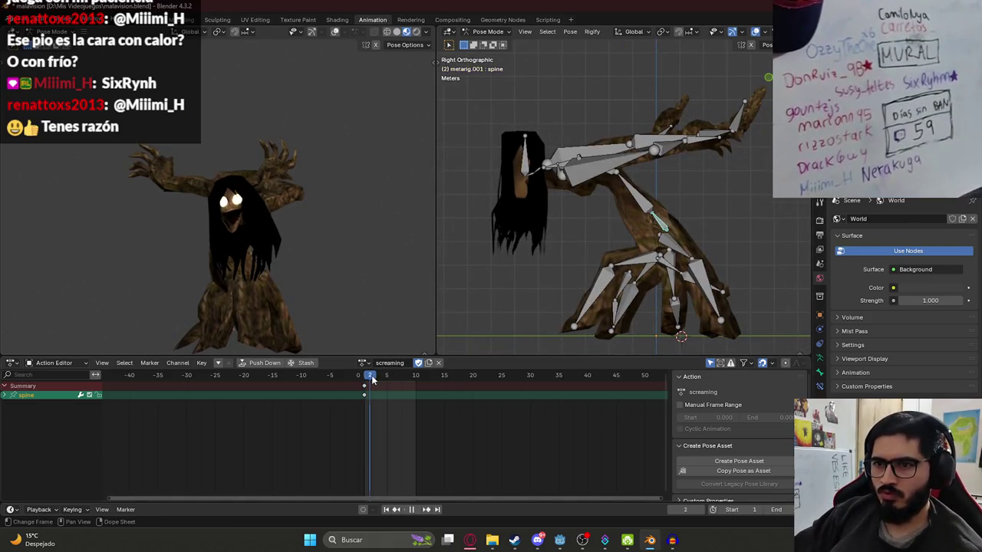
click(371, 379)
key(g)
click(665, 250)
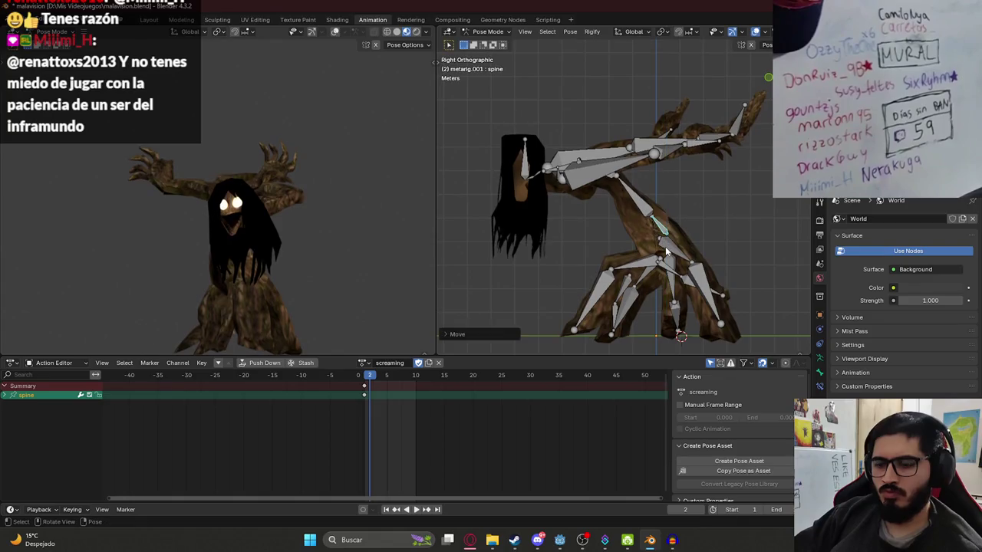
click(364, 377)
key(space)
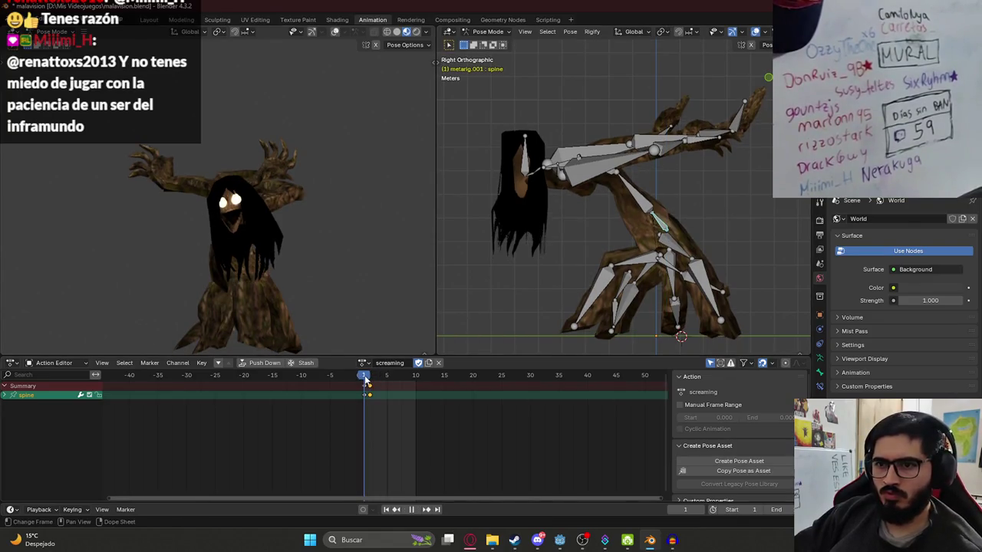
key(space)
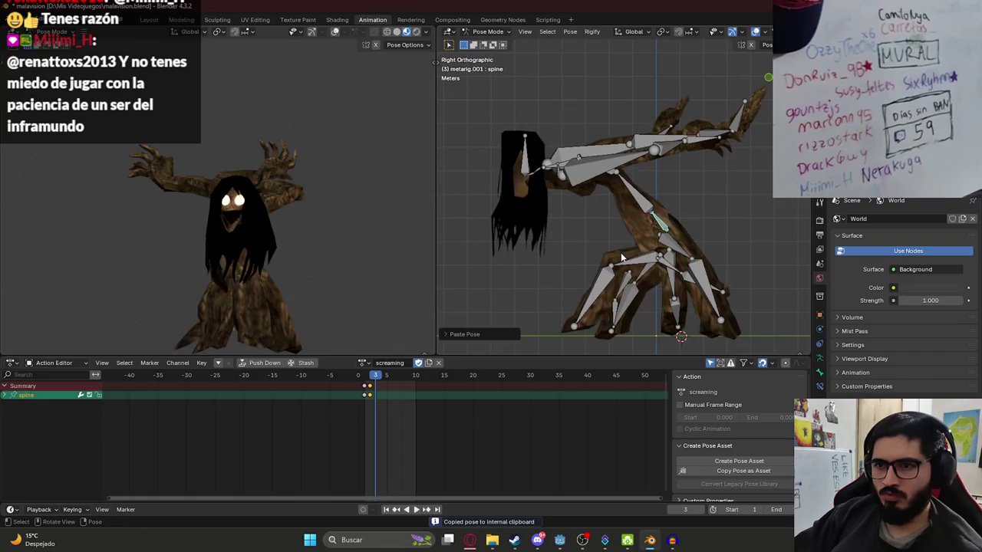
- Copy the spine keyframes to frame 3 and duplicate them onto frames 4–5
click(367, 386)
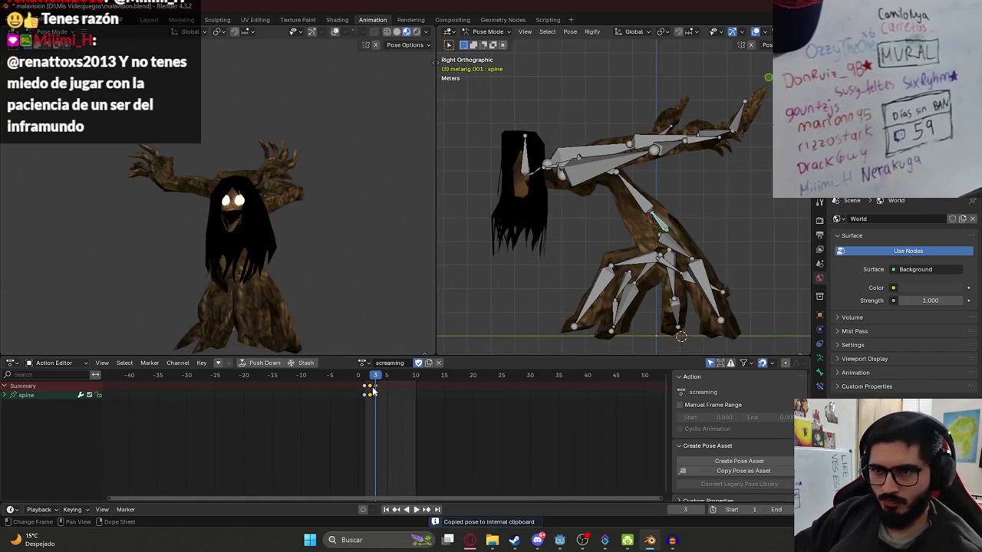
key(ctrl+c)
key(ctrl+v)
key(space)
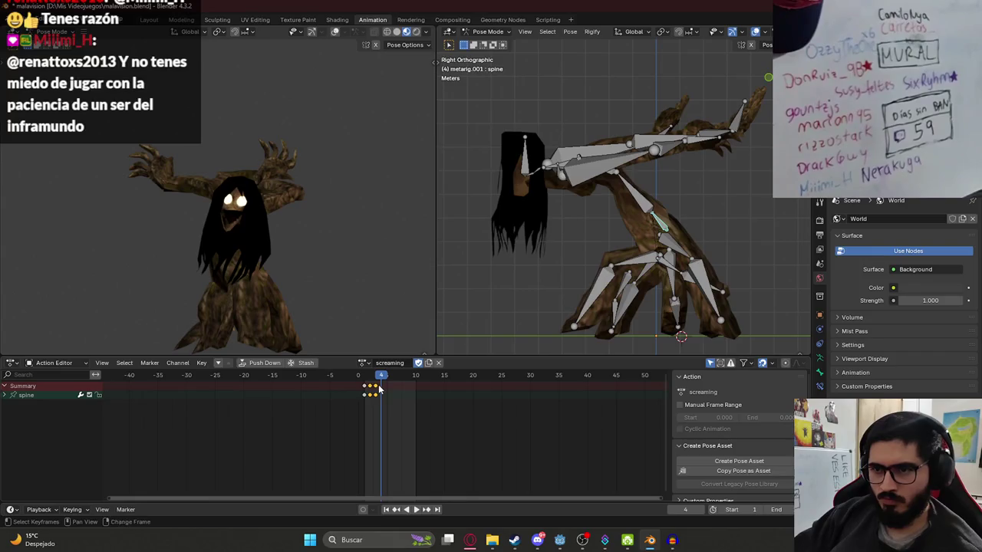
key(shift+d)
click(387, 386)
key(space)
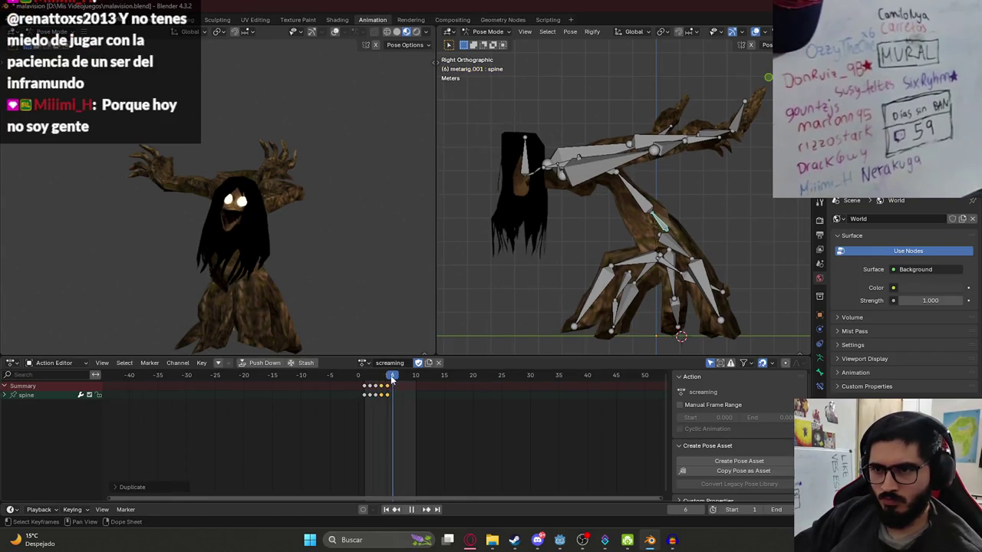
key(space)
- Shift the spine keys one frame later and duplicate them further to extend the shake
key(g)
click(414, 393)
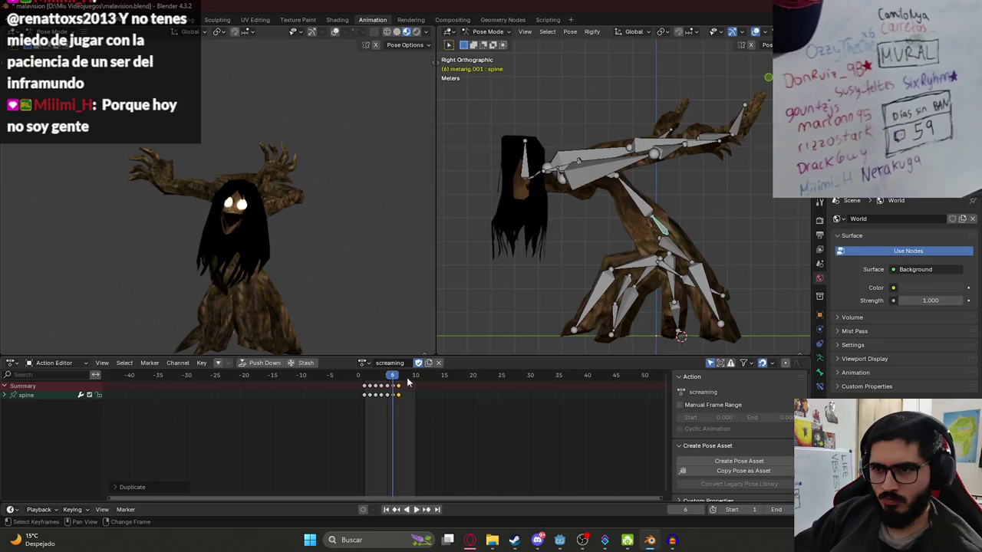
key(shift+d)
click(418, 378)
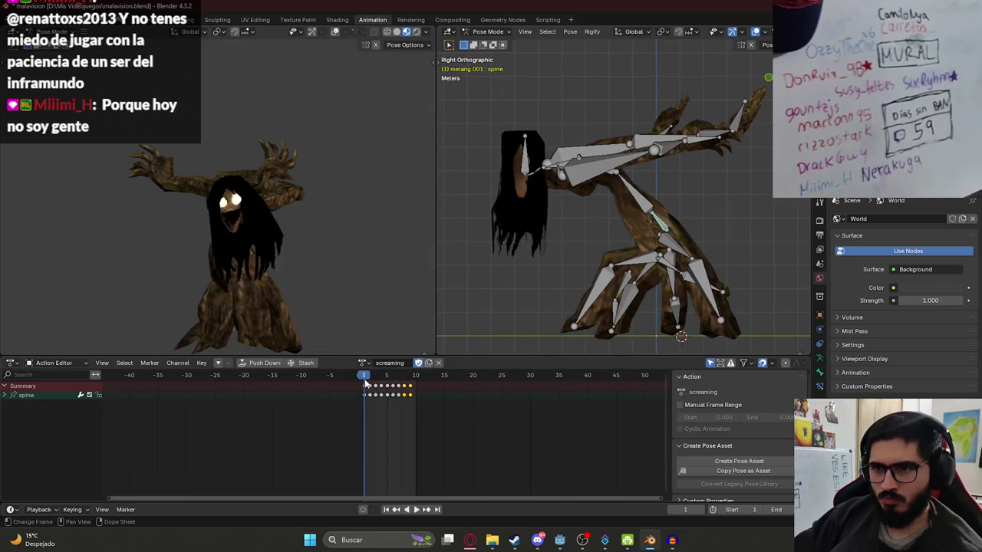
key(space)
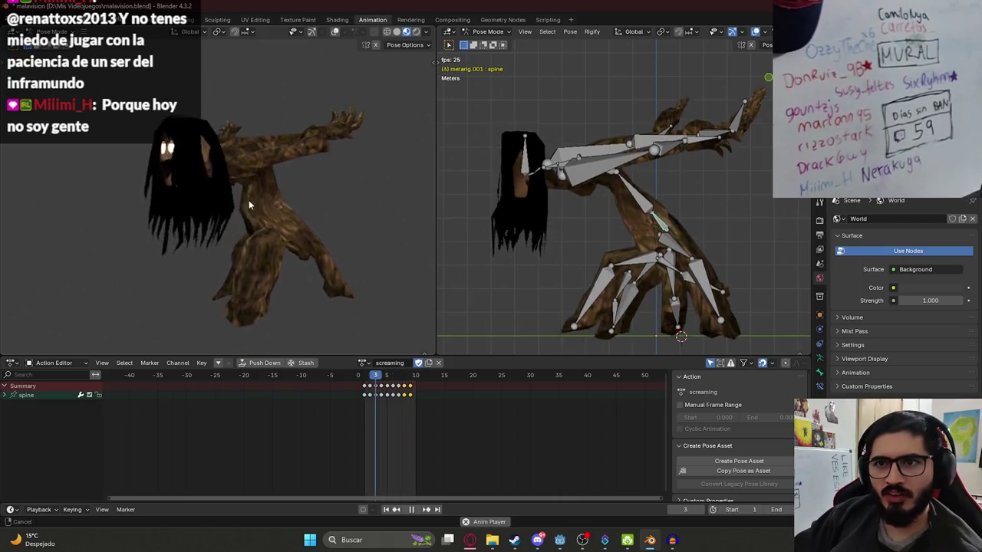
- Save malavision.blend, check the looping spine shake from the front, and stop playback
key(ctrl+s)
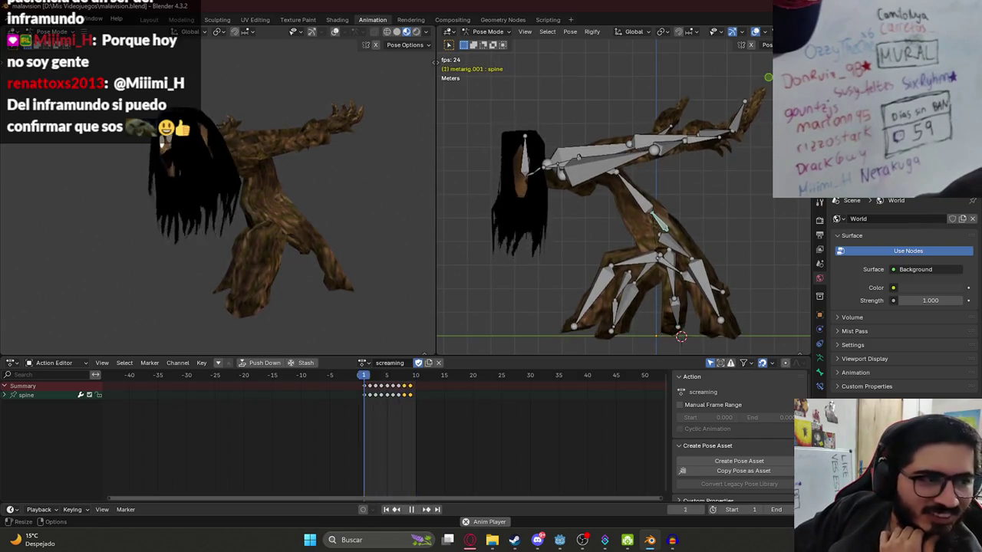
mouse_move(261, 203)
mouse_down()
mouse_move(228, 202)
mouse_move(308, 165)
mouse_move(235, 180)
mouse_up()
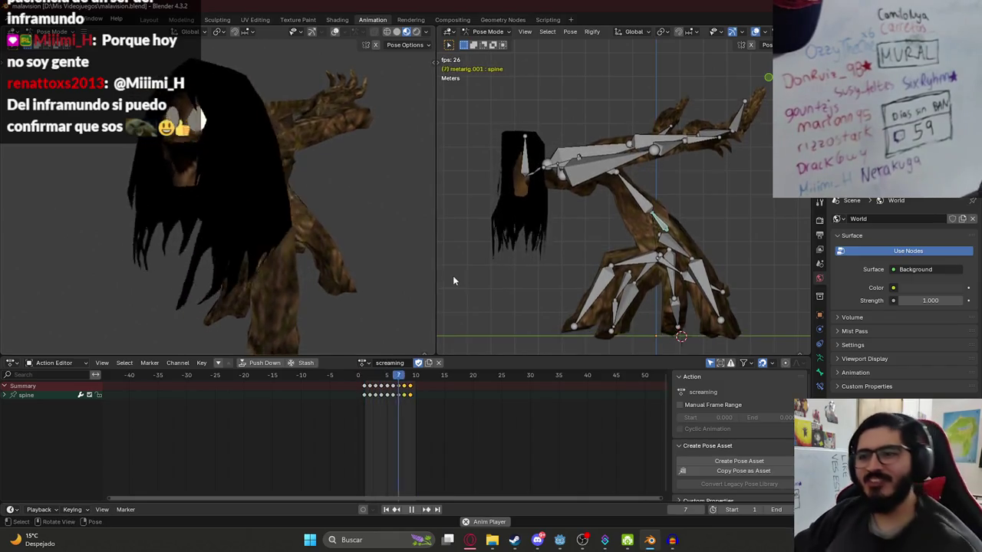
key(space)
- Save, then export the character as glTF 2.0 over malavision.glb in the characters folder
click(150, 20)
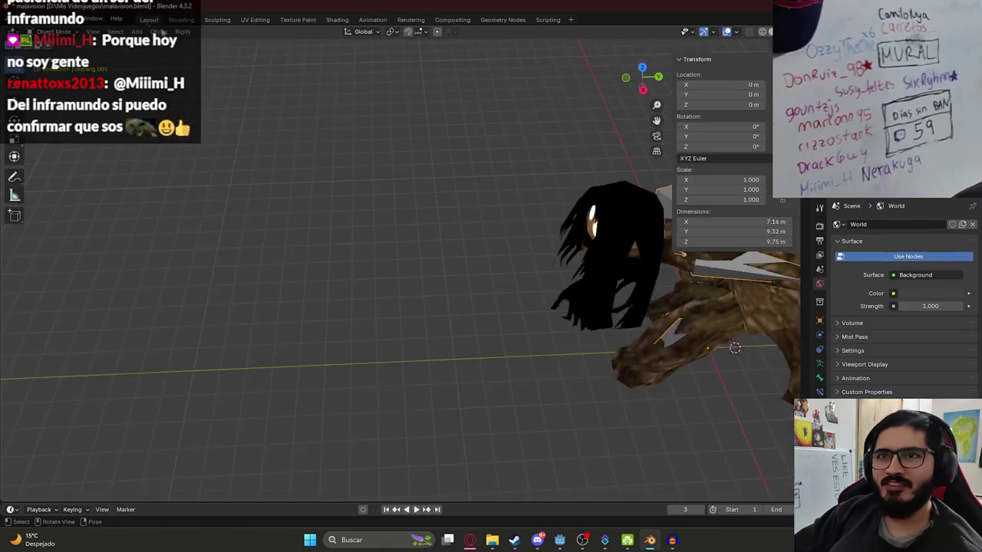
click(512, 247)
key(ctrl+s)
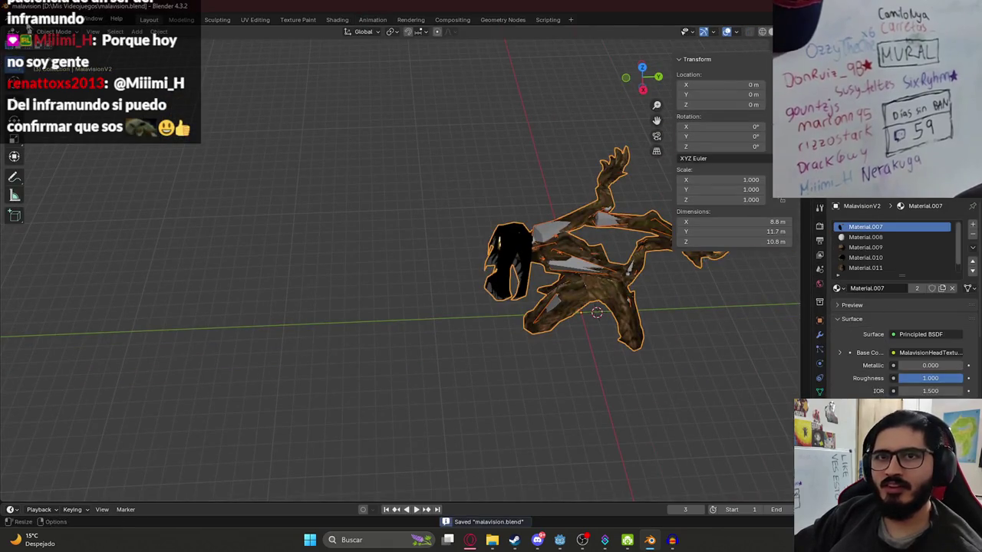
click(27, 19)
mouse_move(98, 175)
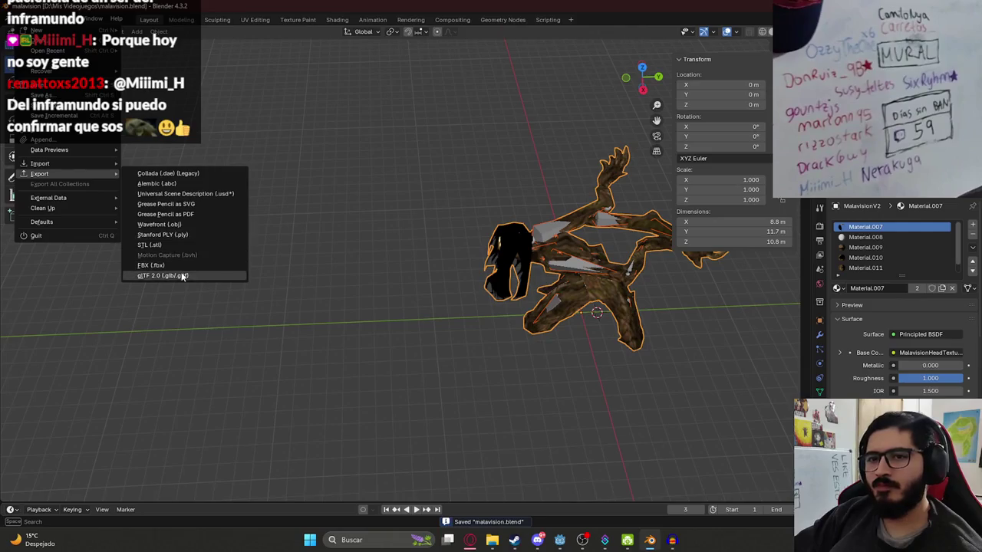
click(184, 276)
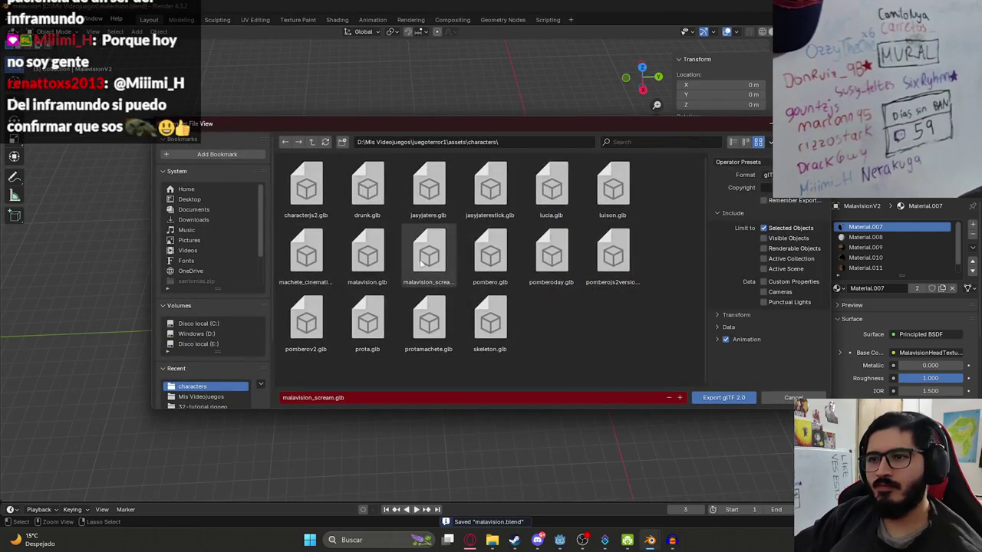
double_click(379, 277)
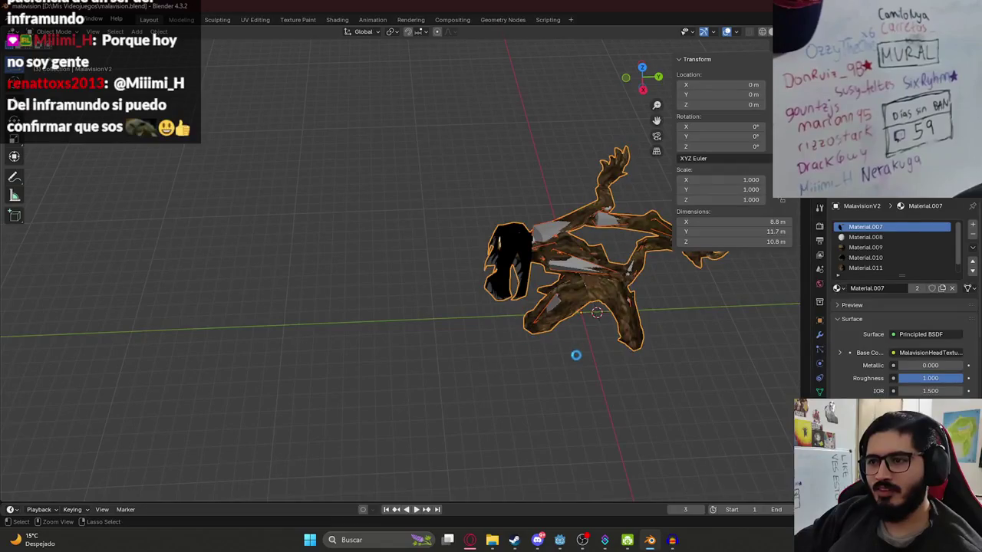
mouse_move(562, 541)
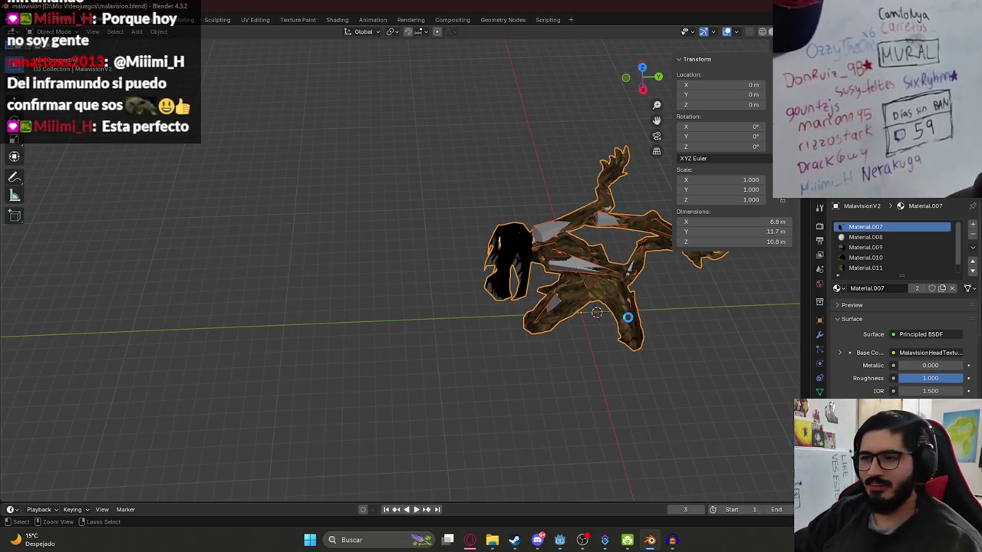
- Save the Blender file again and switch back to the Godot editor's player script
mouse_move(627, 316)
mouse_down()
mouse_move(465, 321)
mouse_move(564, 471)
mouse_up()
key(ctrl+s)
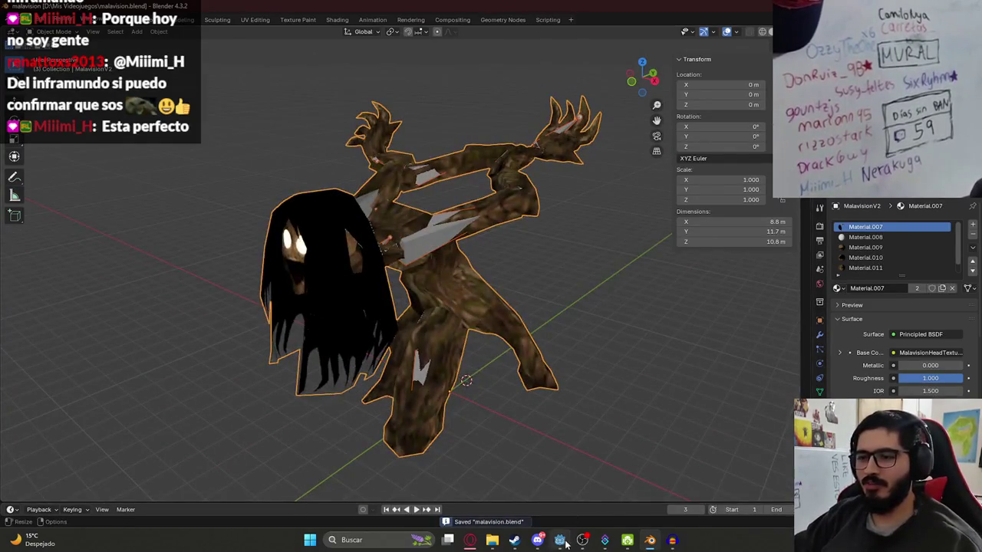
click(562, 540)
click(532, 238)
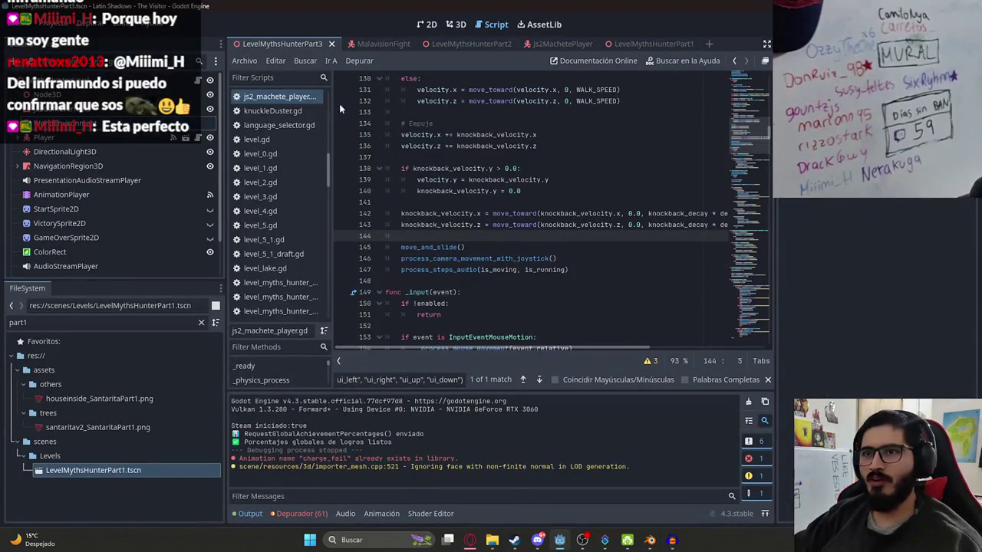
- In malavision_fight.gd, change the scream animation name on line 51 to "screaming"
click(385, 42)
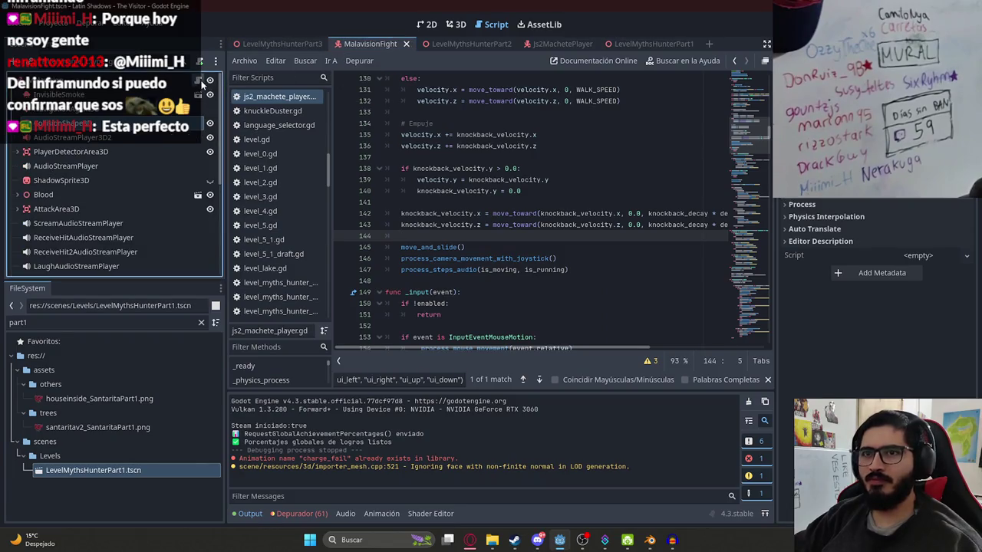
click(201, 82)
scroll(585, 159, up, 8)
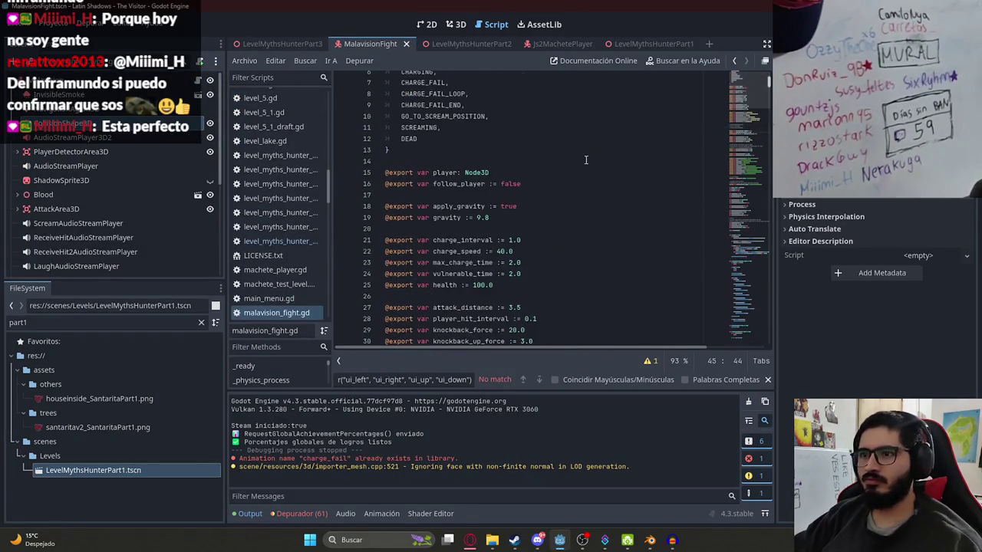
key(ctrl+f)
text(scream)
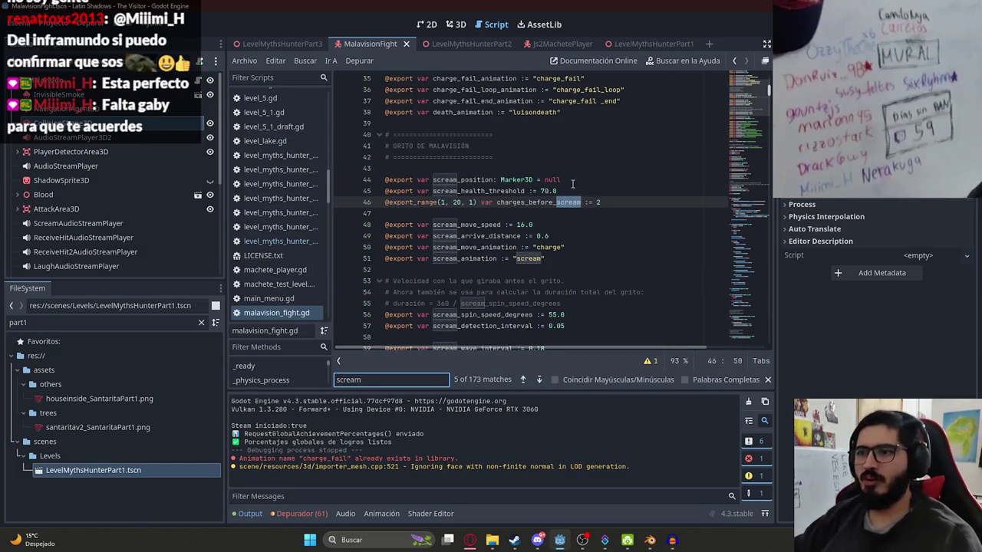
click(559, 246)
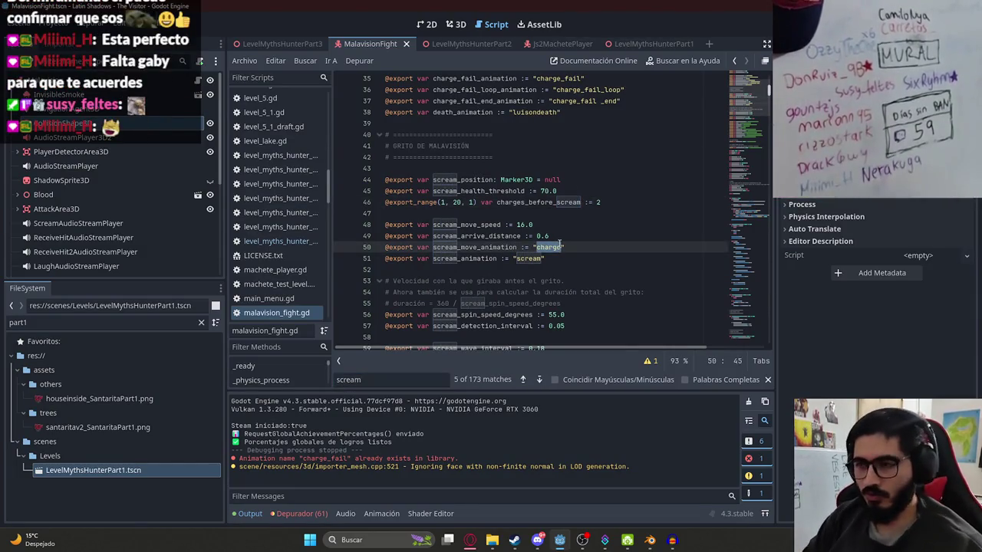
text(scream)
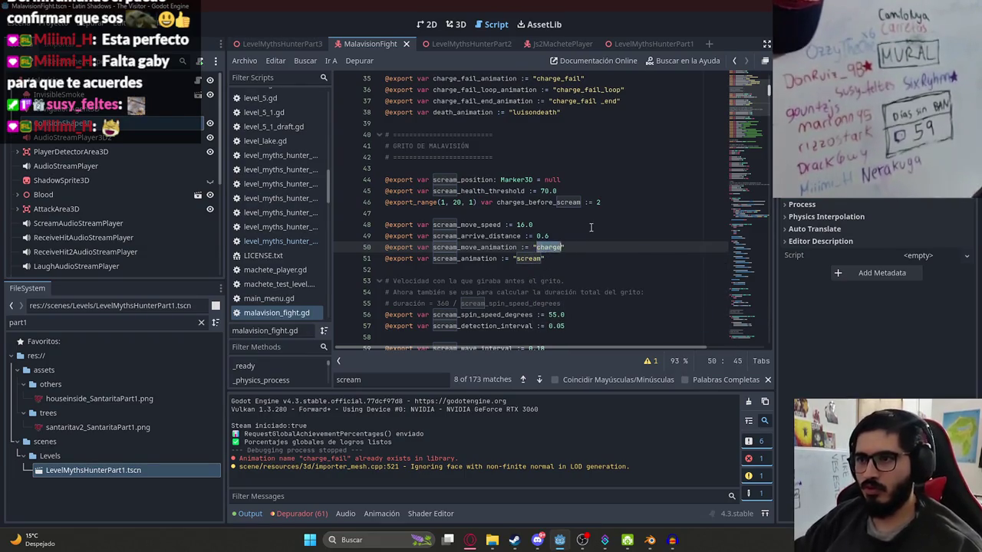
double_click(523, 261)
text(screaming)
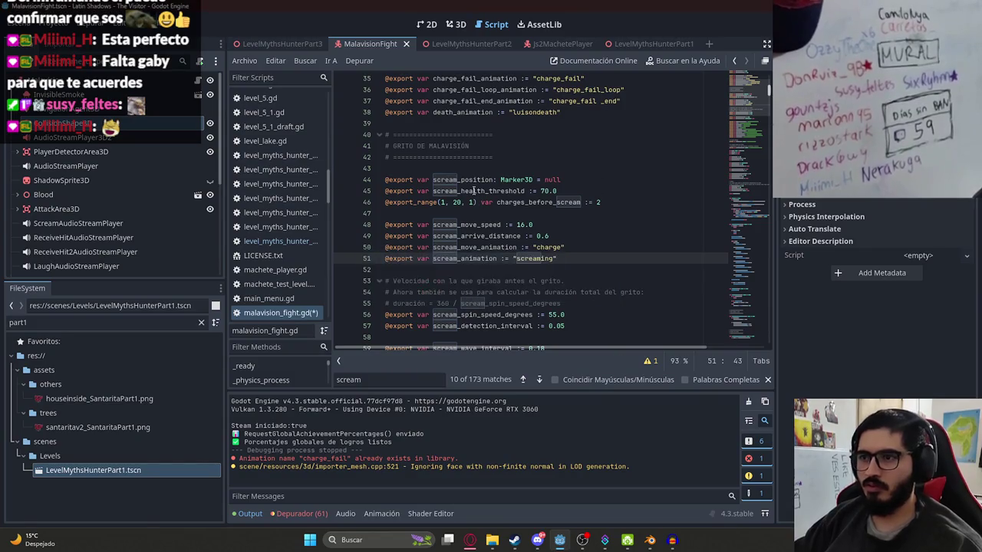
- Return to the LevelMythsHunterPart3 scene and run the game to test the change
click(278, 46)
right_click(278, 46)
key(Escape)
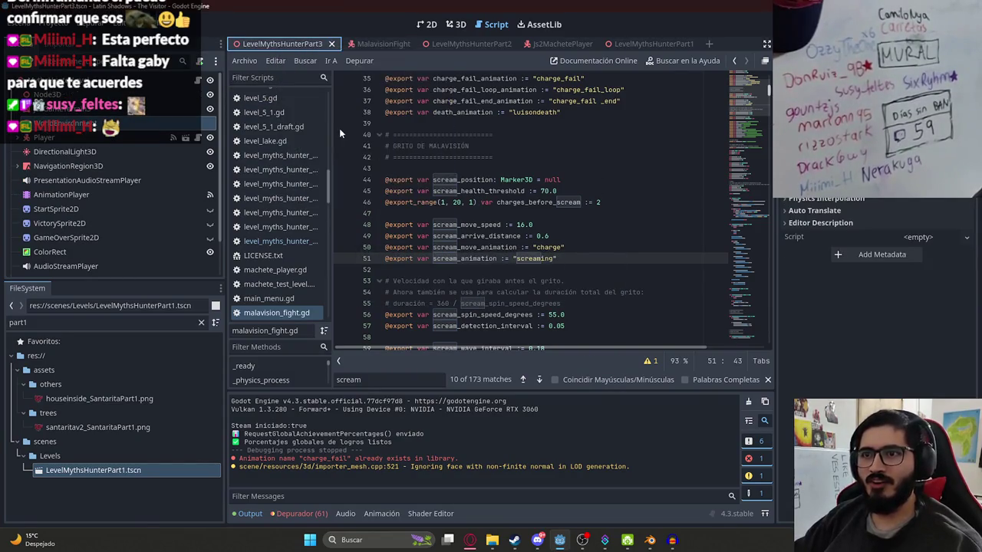
key(F6)
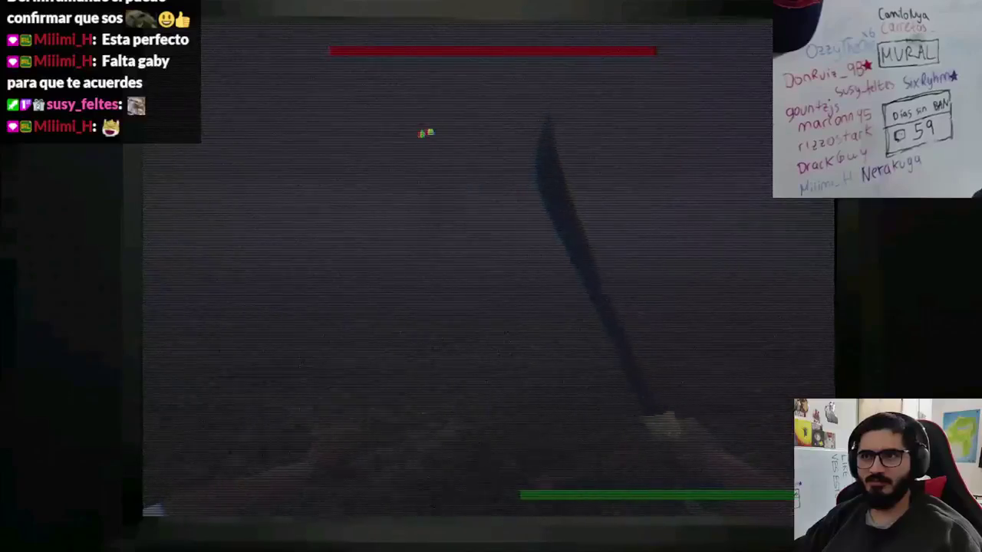
- Slash the Malavision creature four times with the machete to lower its health bar
click(429, 123)
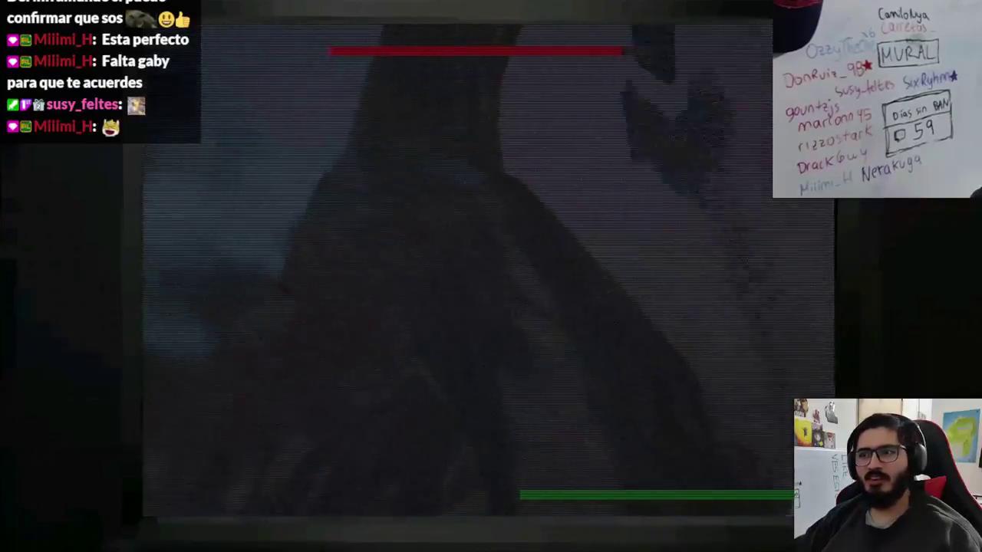
click(429, 123)
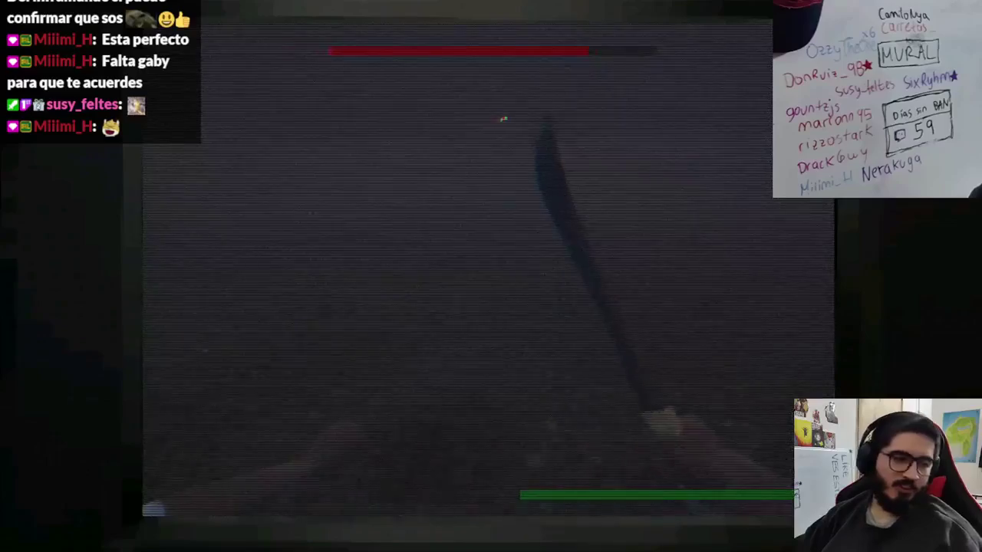
click(381, 136)
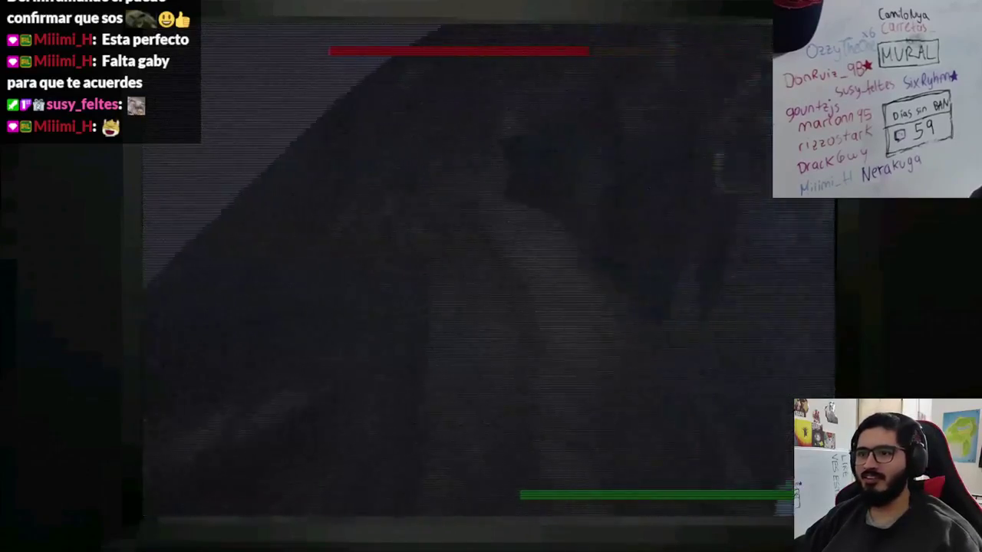
click(488, 276)
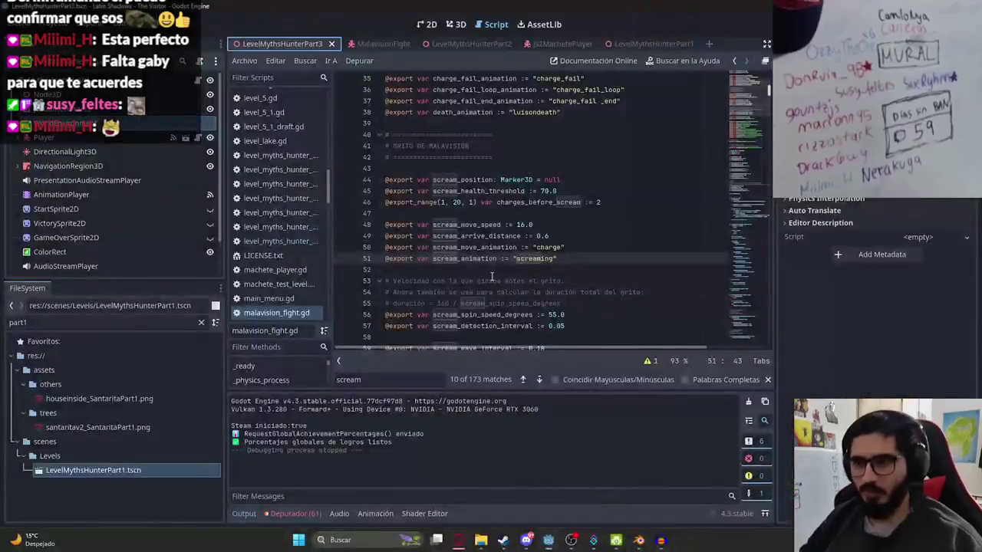
- Stop the game, open malavision.glb's import settings via a 'malavis' filter, and select the screaming animation
key(F8)
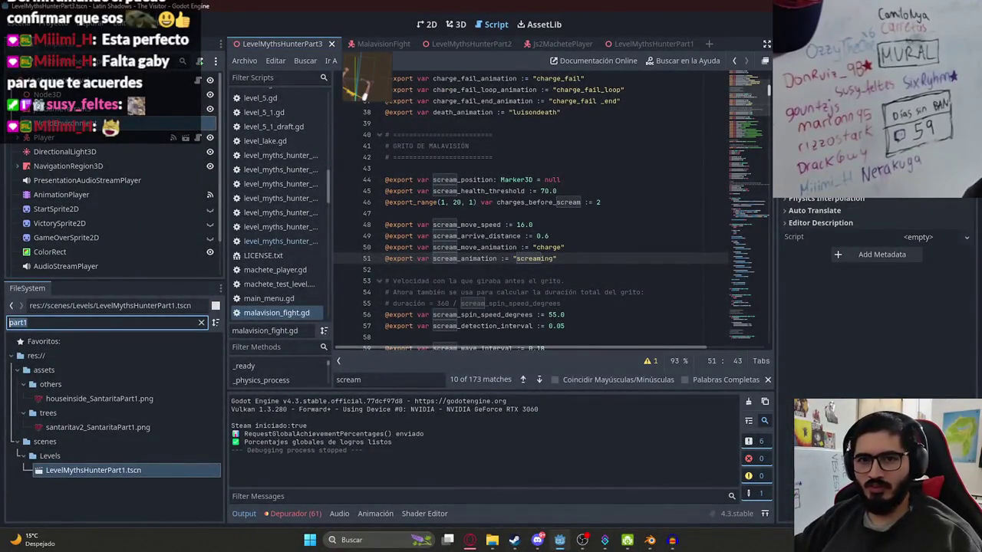
text(malavis)
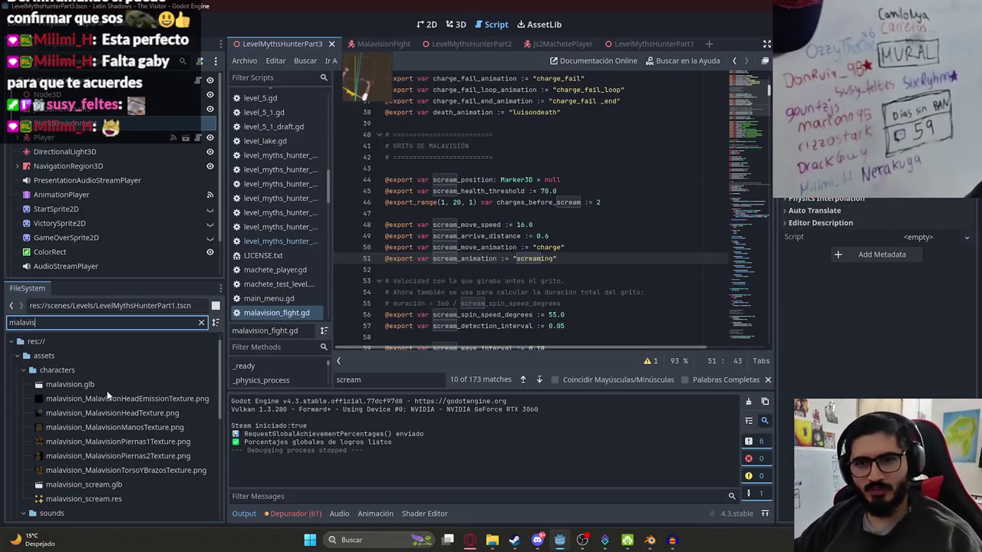
double_click(107, 389)
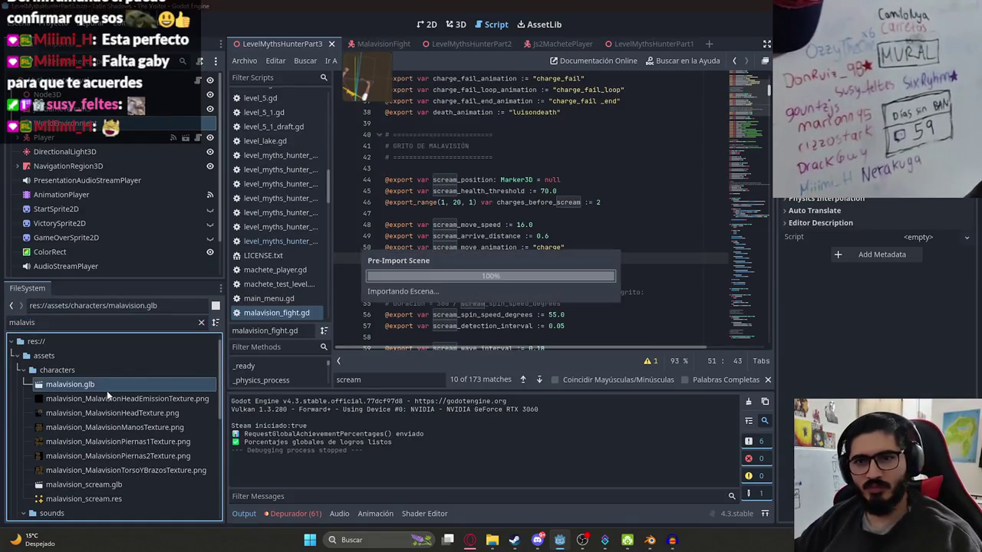
click(173, 104)
scroll(169, 339, down, 5)
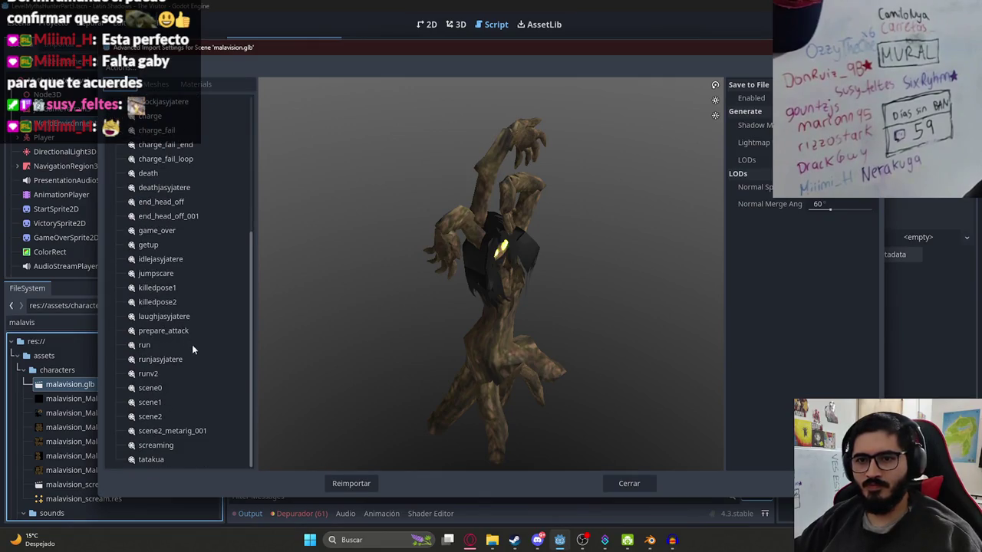
click(167, 445)
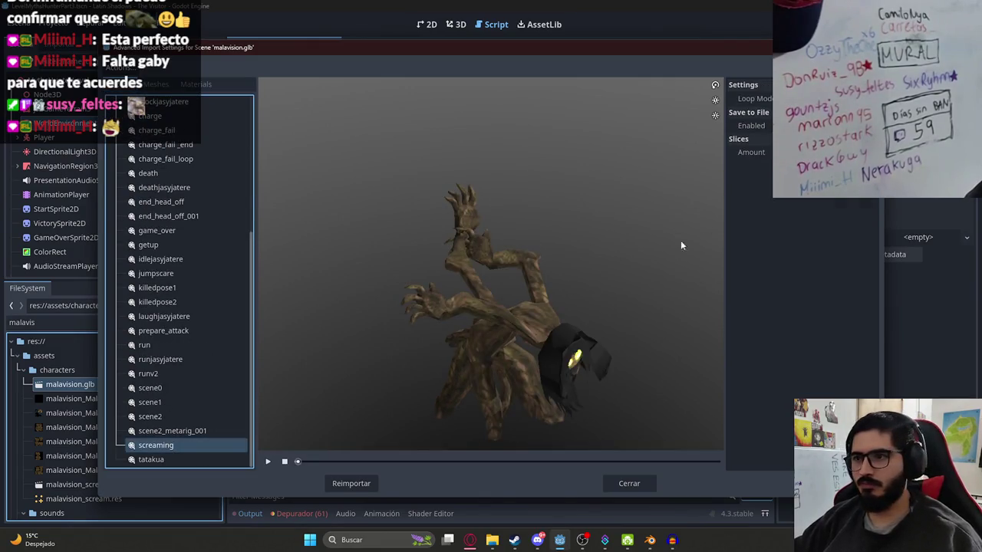
- Change the screaming animation's loop mode, reimport the model, and run the game again
click(755, 98)
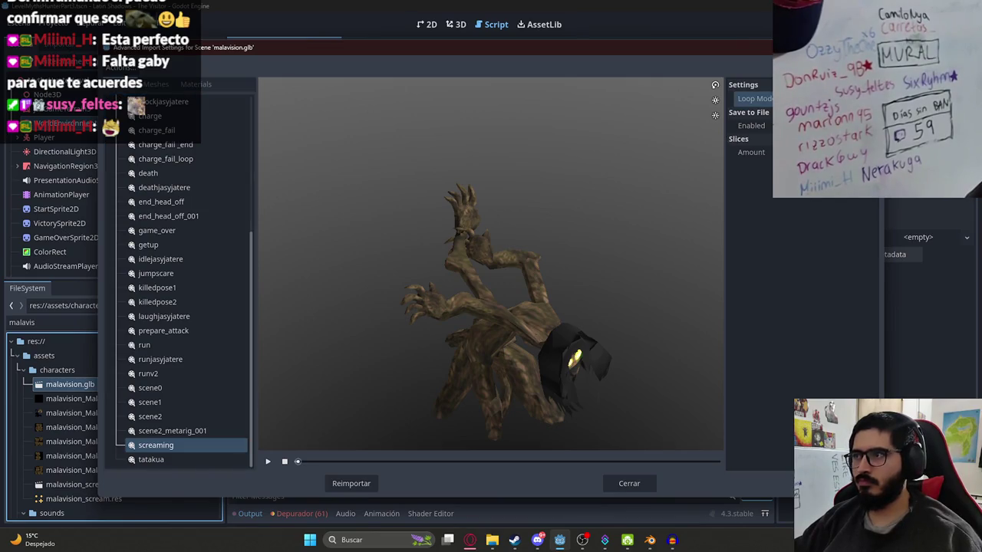
click(351, 483)
right_click(276, 44)
click(329, 112)
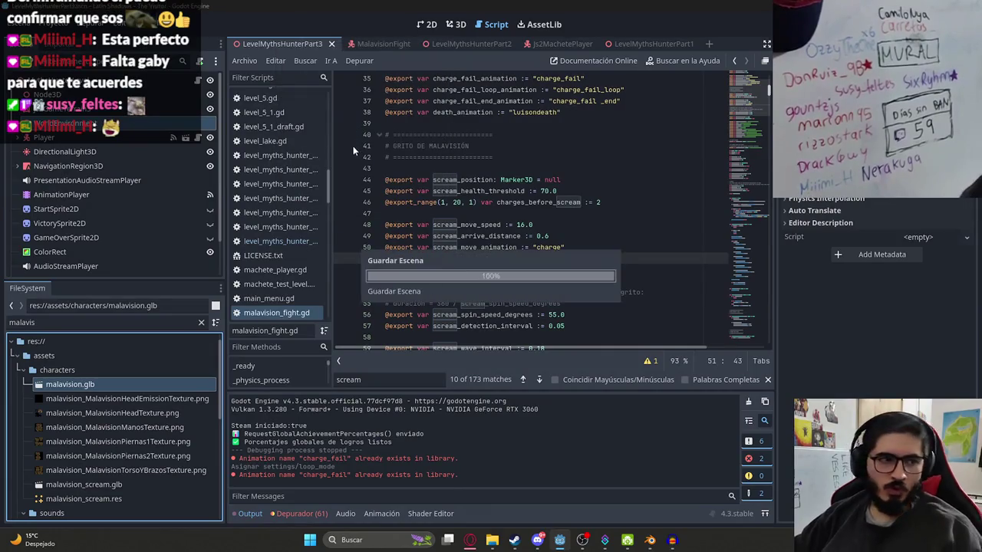
key(F5)
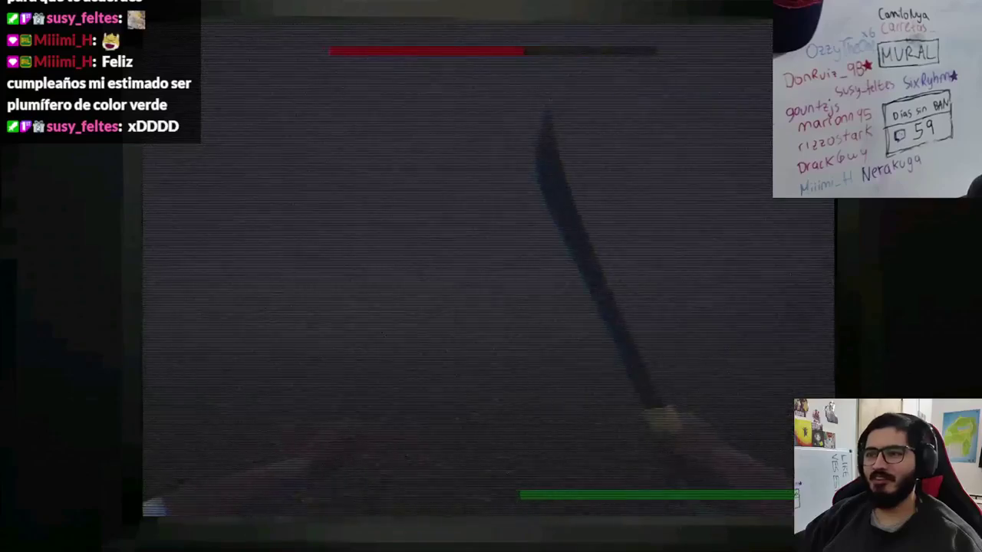
- Swing the machete at the Malavision creature eight times, then stop the game
click(491, 276)
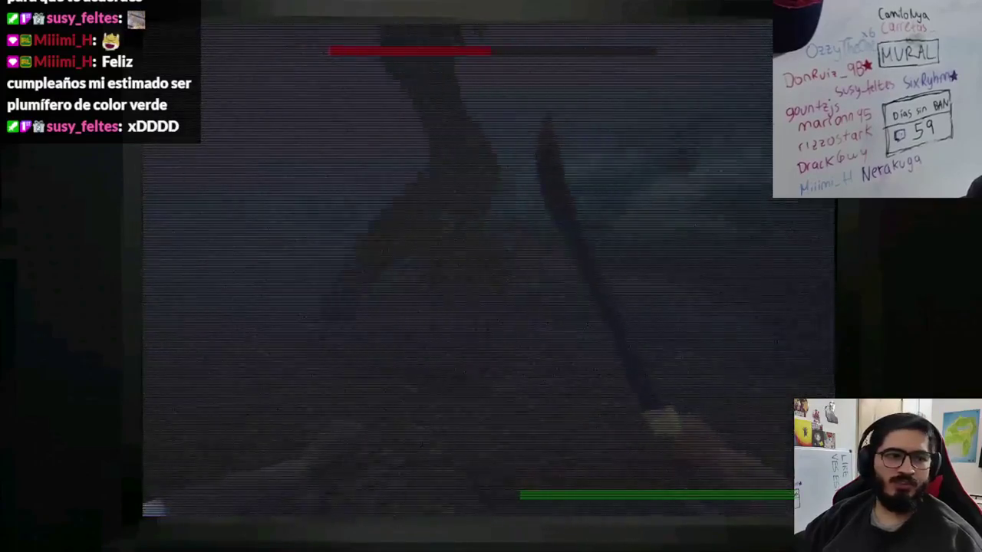
click(491, 276)
click(491, 276)
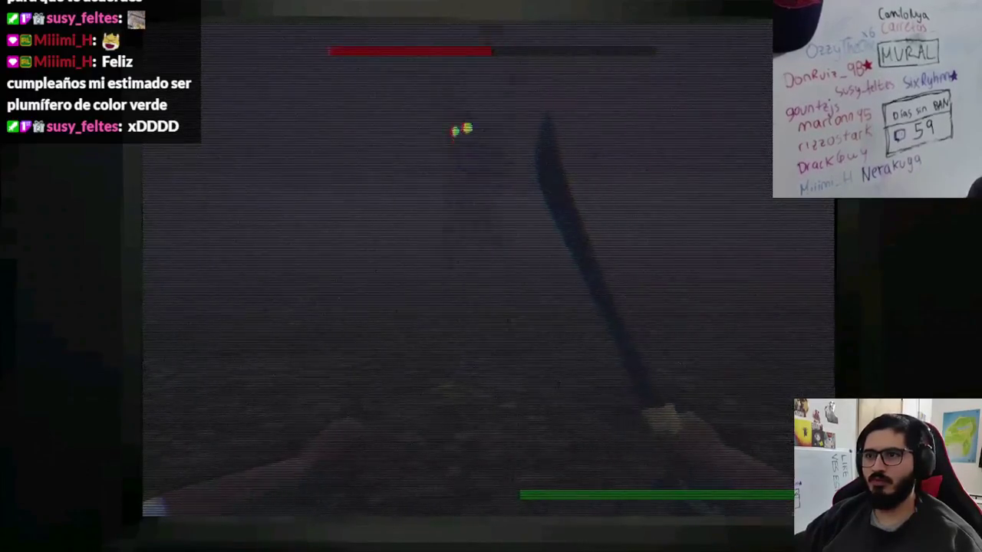
click(491, 276)
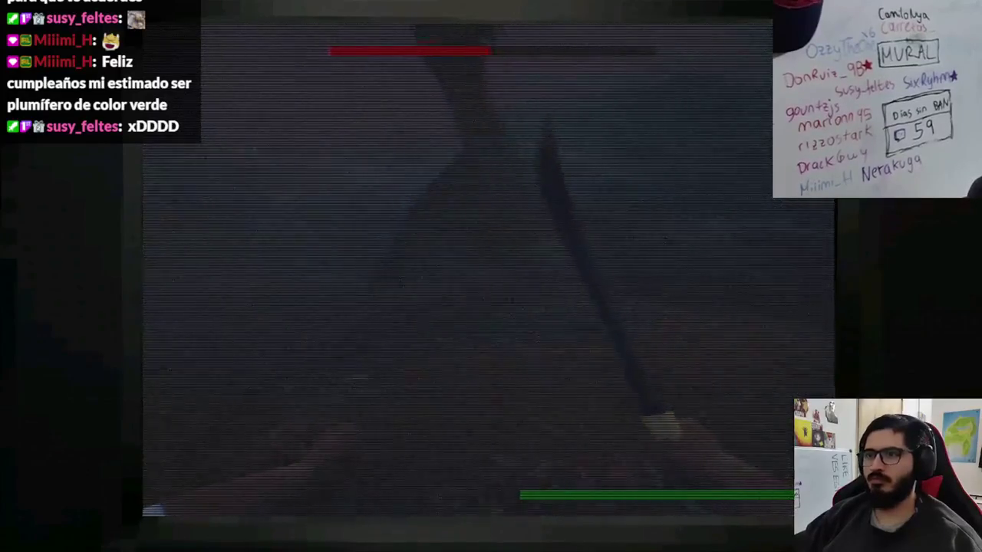
click(449, 114)
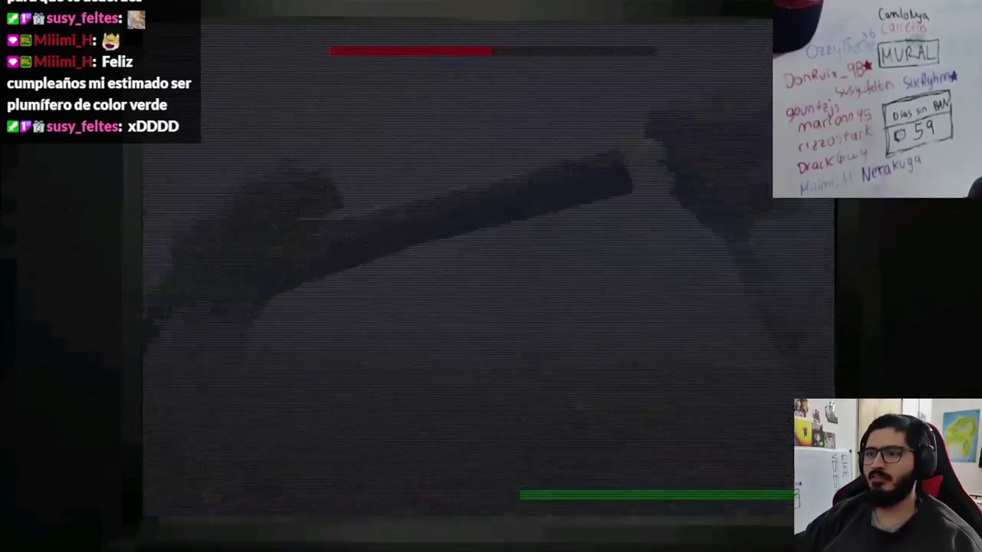
click(501, 151)
click(520, 130)
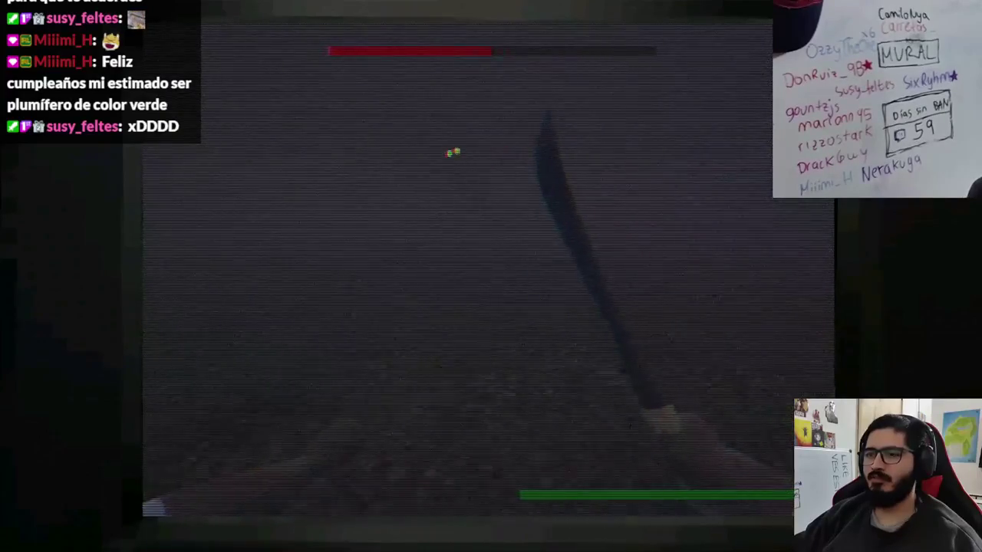
click(445, 120)
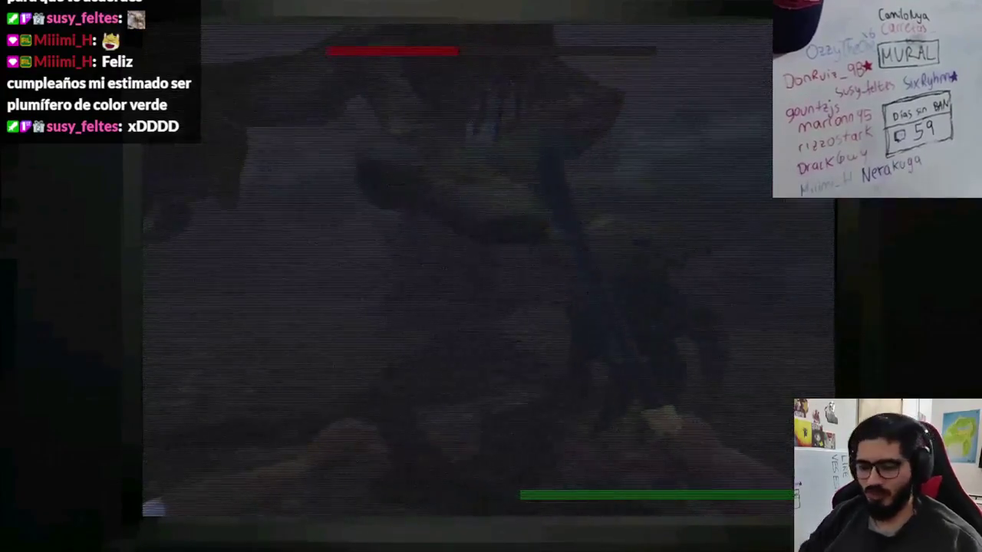
key(F8)
- In MalavisionFight's 3D view, orbit close to the creature and raise the selected node along Y
click(371, 44)
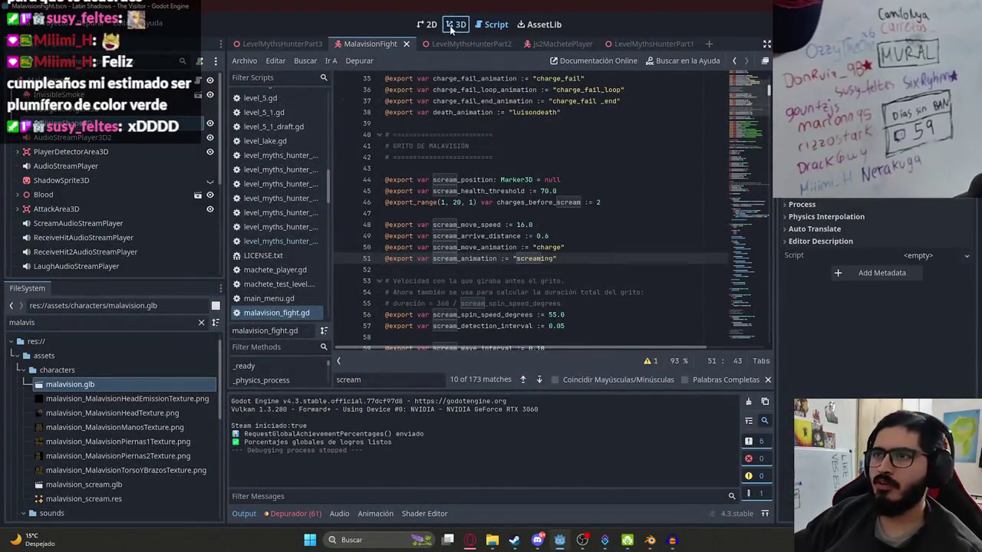
mouse_move(566, 313)
mouse_down()
mouse_move(527, 220)
mouse_move(476, 174)
mouse_up()
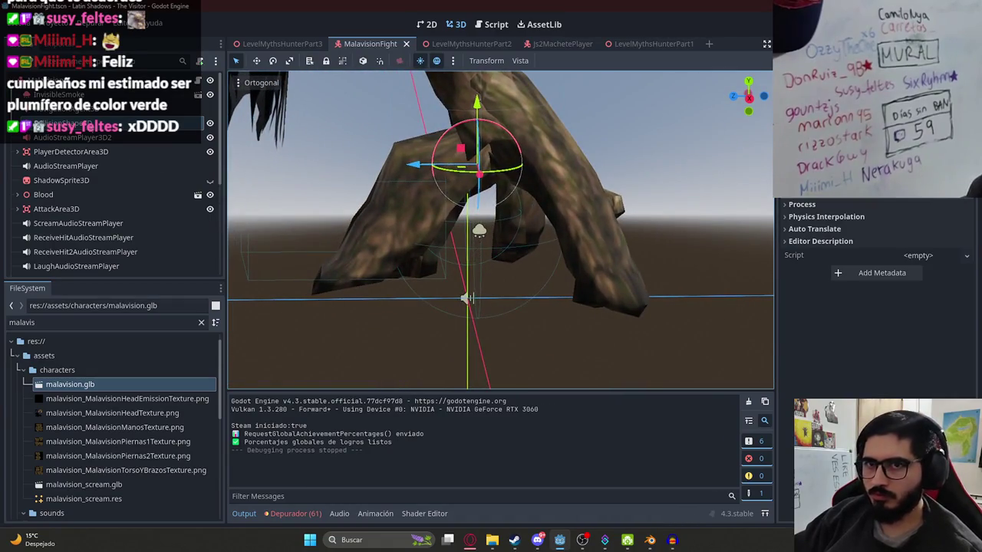
drag(480, 126, 475, 98)
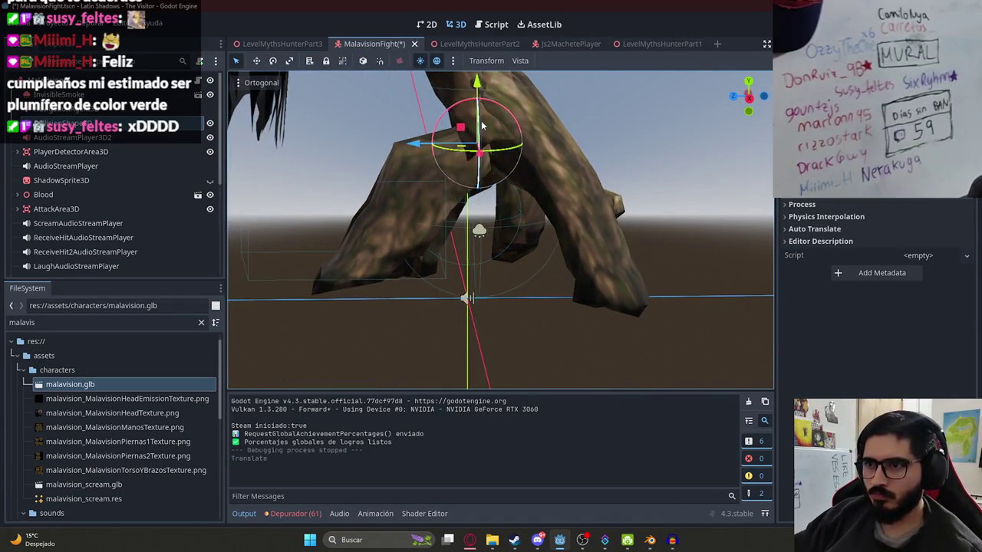
scroll(475, 98, down, 3)
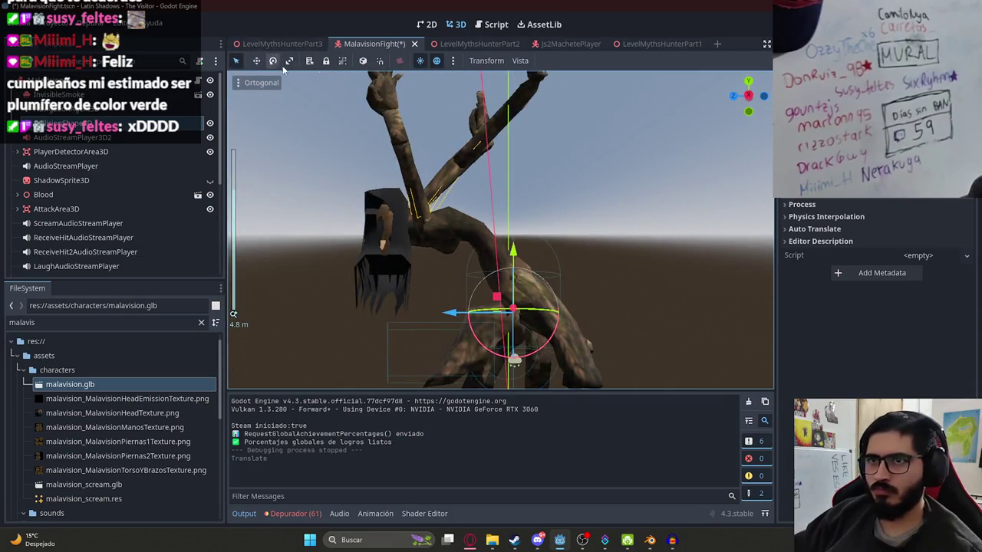
- Switch the viewport to Vista Derecha, nudge the Malavision node up, and save MalavisionFight
click(514, 60)
click(486, 60)
click(247, 85)
click(247, 84)
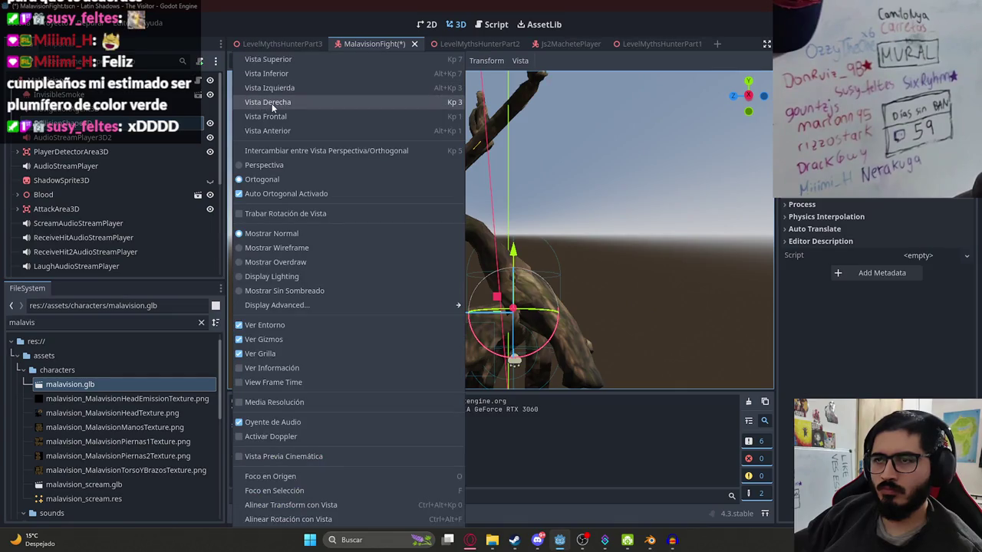
click(273, 104)
click(509, 210)
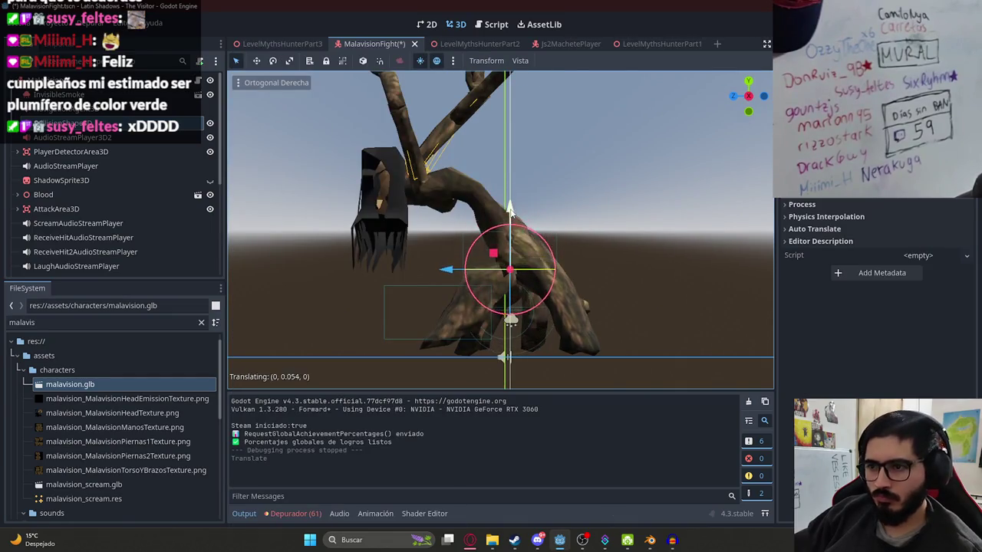
key(ctrl+s)
- Switch to the LevelMythsHunterPart3 scene and save it
click(260, 44)
right_click(250, 44)
click(328, 127)
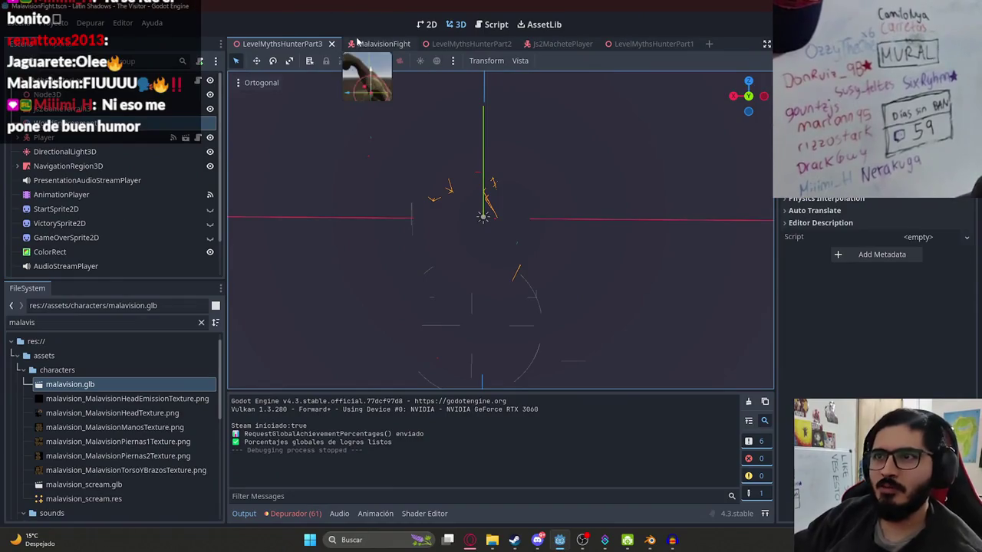
- Go back to the MalavisionFight scene tab after the test run
click(379, 44)
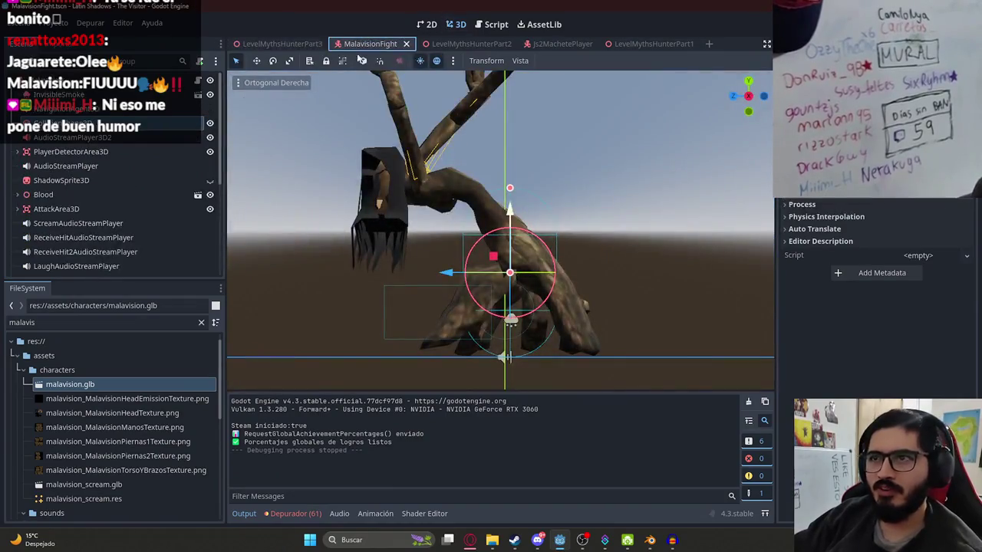
- Drag the ScreamAudioStreamPlayer's Volume dB to a new value and save MalavisionFight
scroll(134, 209, down, 3)
click(131, 147)
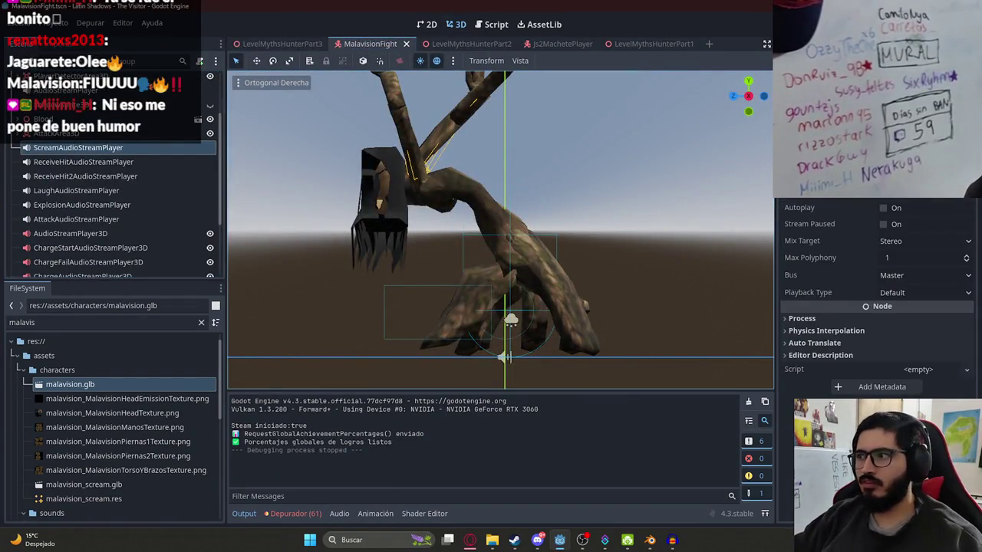
drag(899, 157, 899, 198)
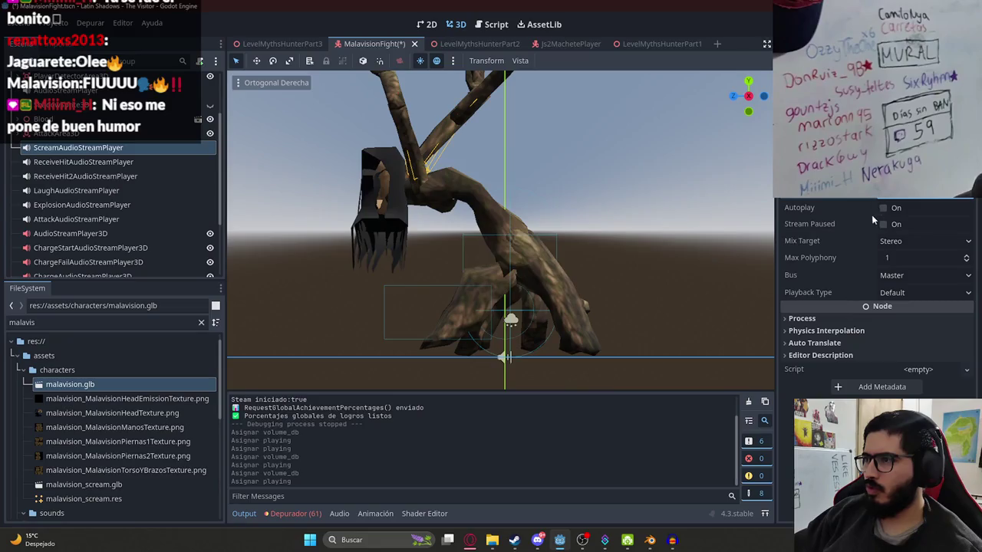
key(ctrl+s)
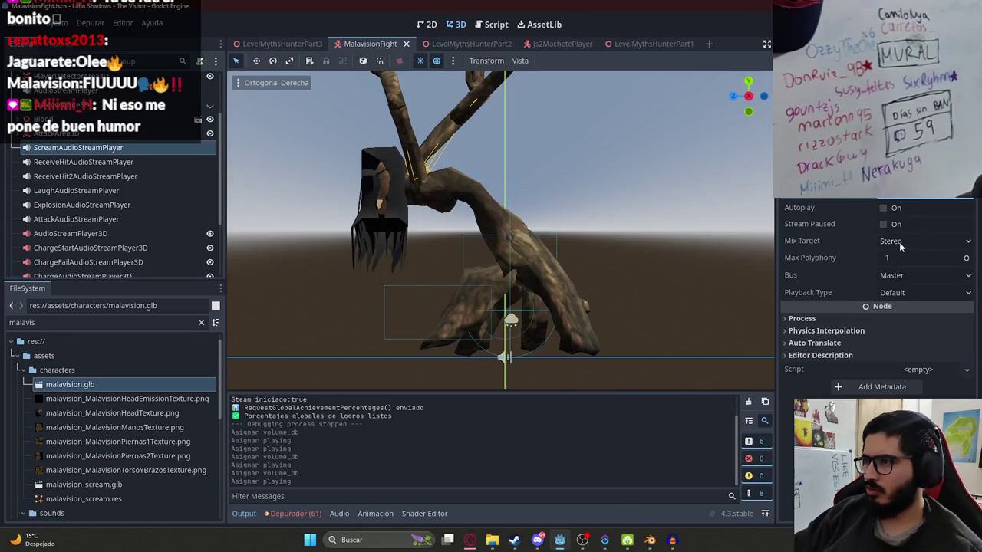
- Expand the Auto Translate, Physics Interpolation and Process sections, then run LevelMythsHunterPart3 with F6
click(813, 343)
click(813, 331)
click(801, 318)
click(290, 44)
right_click(290, 43)
key(Escape)
key(F6)
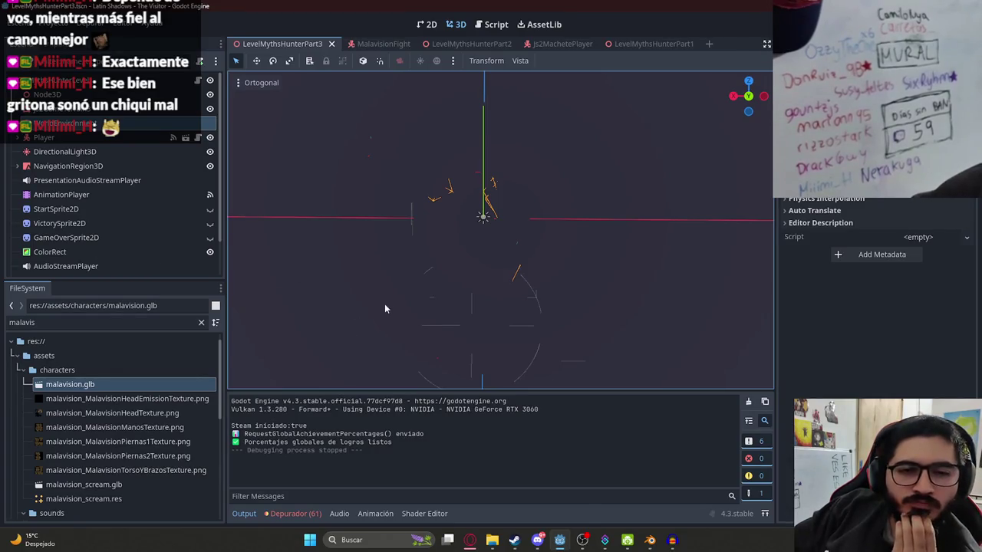
- Commit a new scream Volume dB in MalavisionFight, save it, and bring up the ChatGPT browser
click(379, 44)
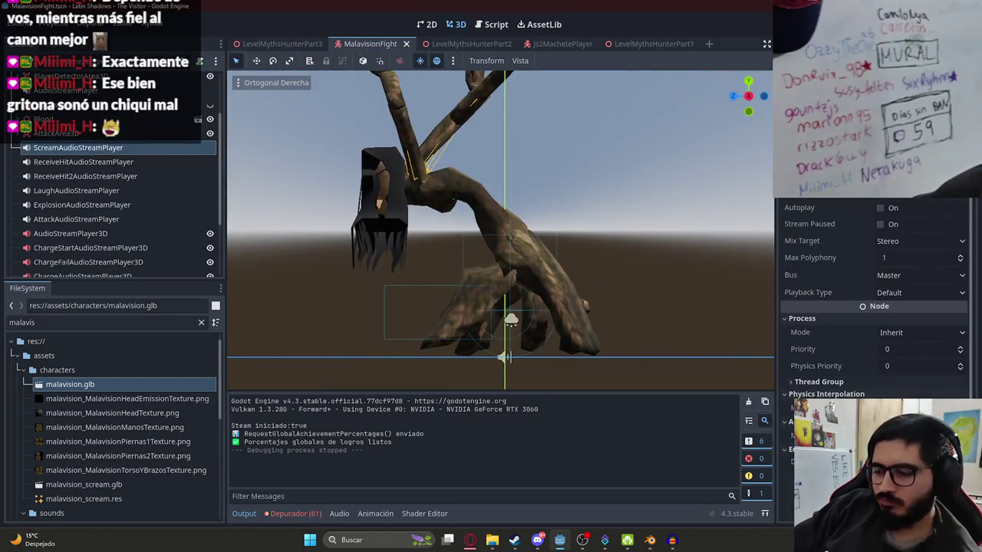
key(Return)
key(ctrl+s)
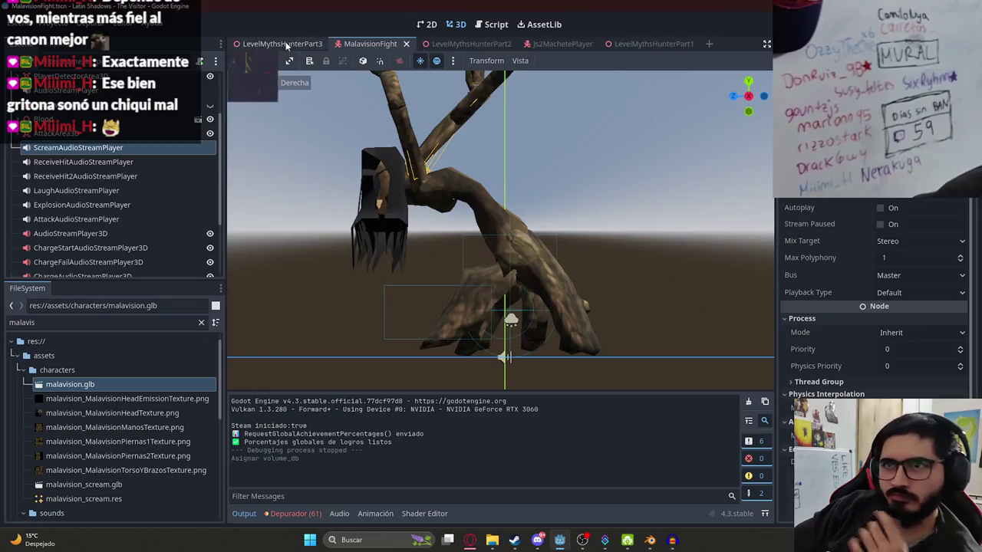
click(285, 44)
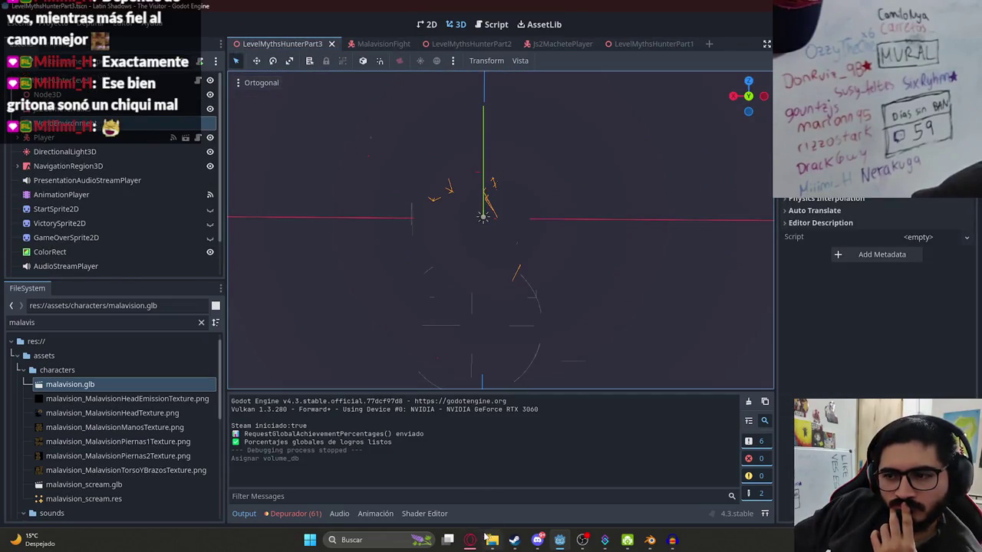
click(470, 539)
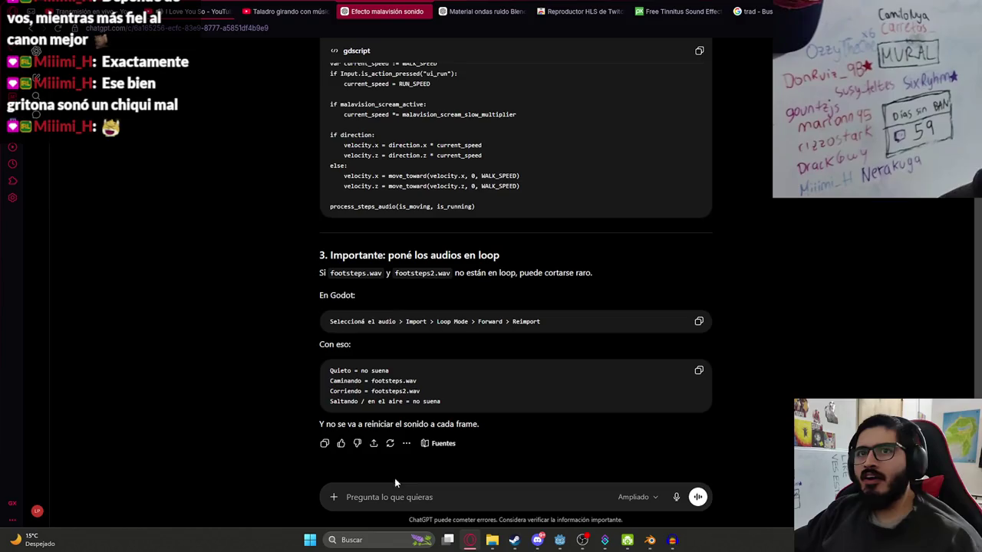
- Start a new ChatGPT chat and type the battle-music request for Suno
click(36, 79)
text(hazme un prompt para pasarselo a suno para hacer una musica de)
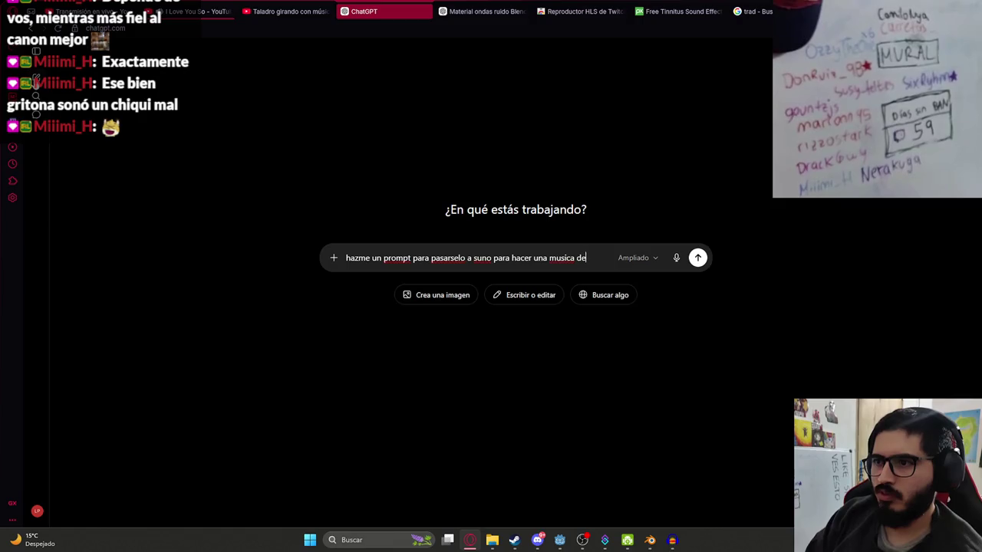
text(batalla contra)
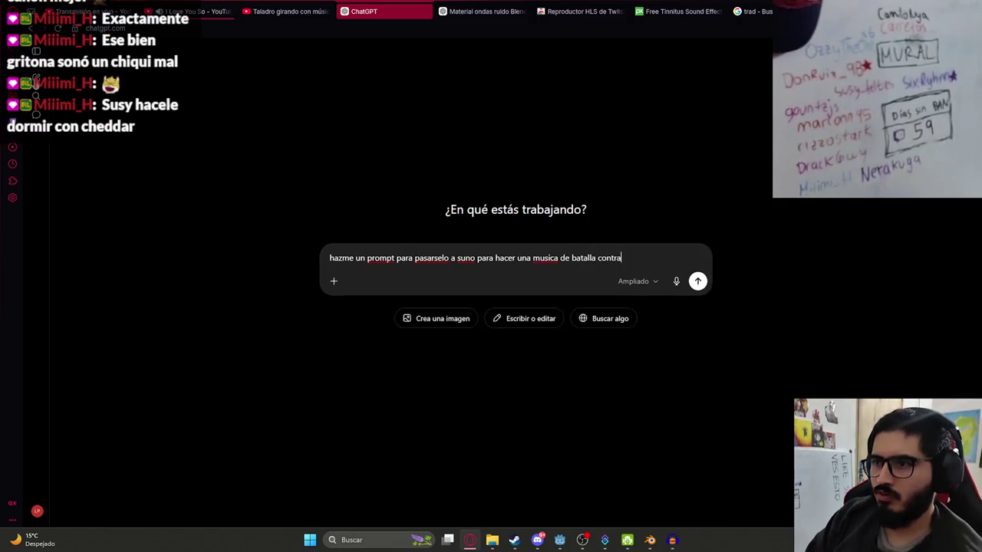
text(?)
key(shift+Return)
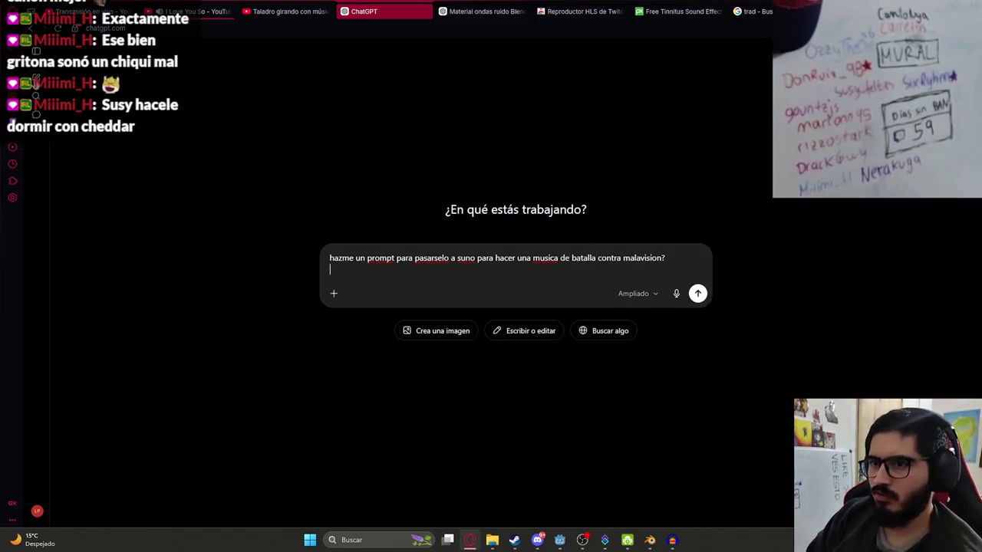
key(BackSpace)
key(BackSpace)
key(shift+Return)
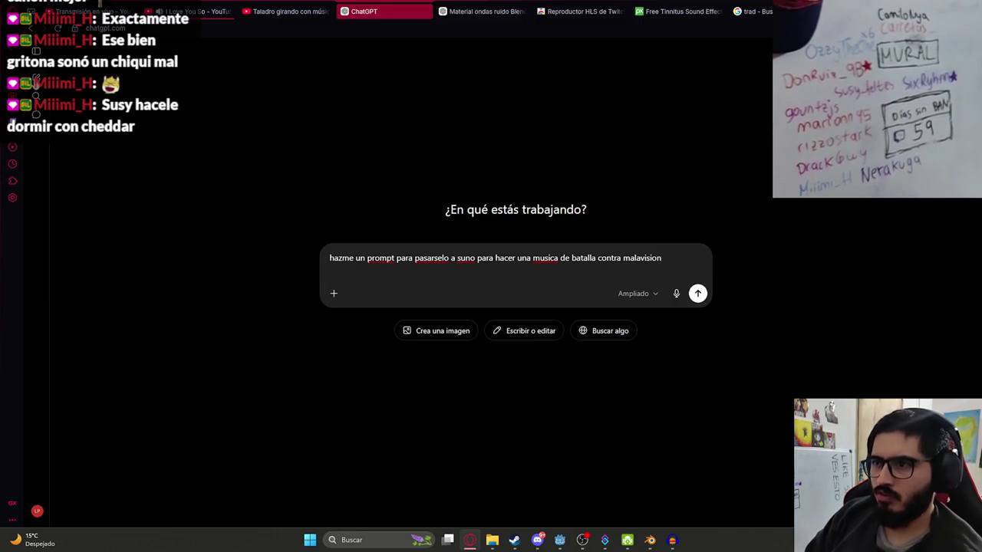
- Search 'malavision', copy the Malavisión description paragraph into the prompt, and send it
key(ctrl+t)
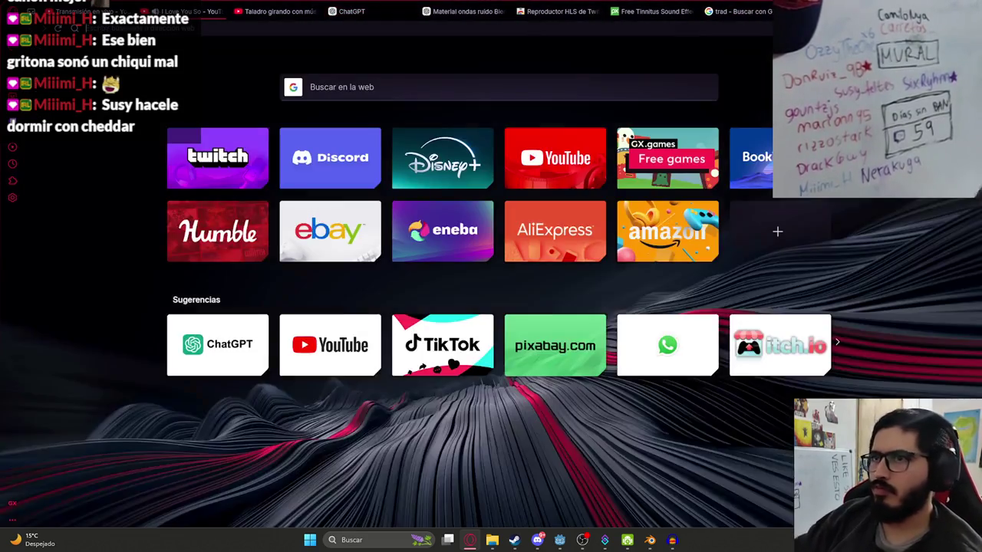
text(malavision)
key(Return)
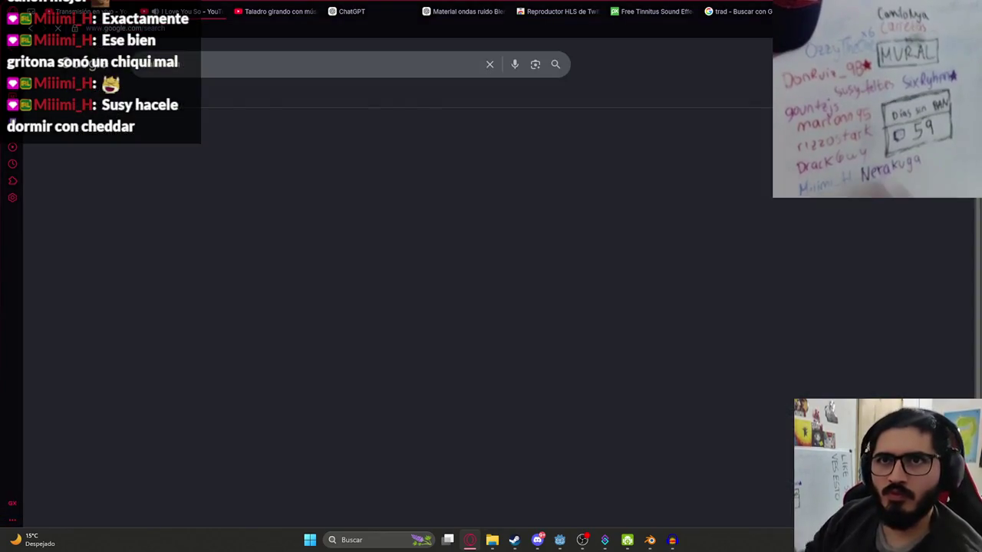
mouse_move(521, 284)
mouse_down()
mouse_move(572, 310)
mouse_move(596, 345)
mouse_up()
key(ctrl+c)
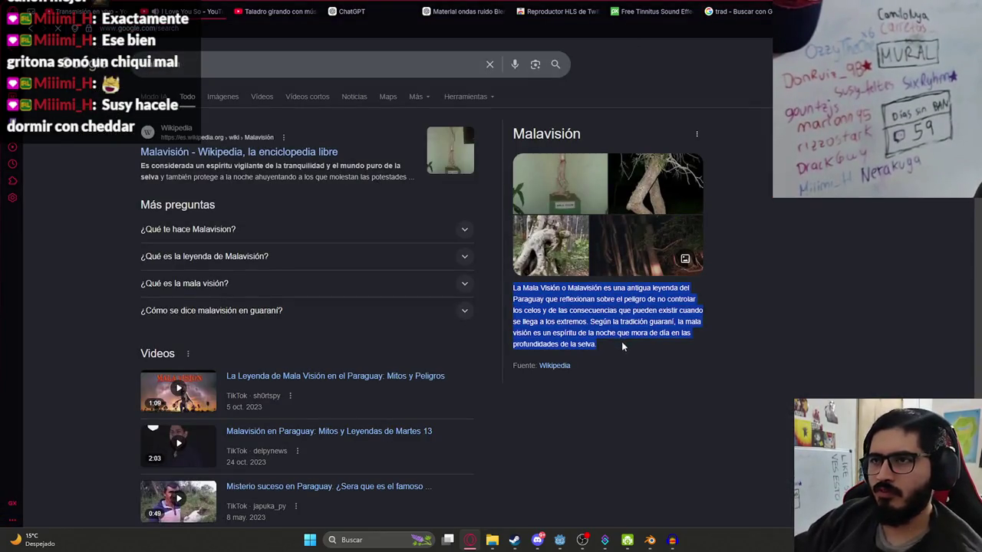
click(352, 11)
key(ctrl+v)
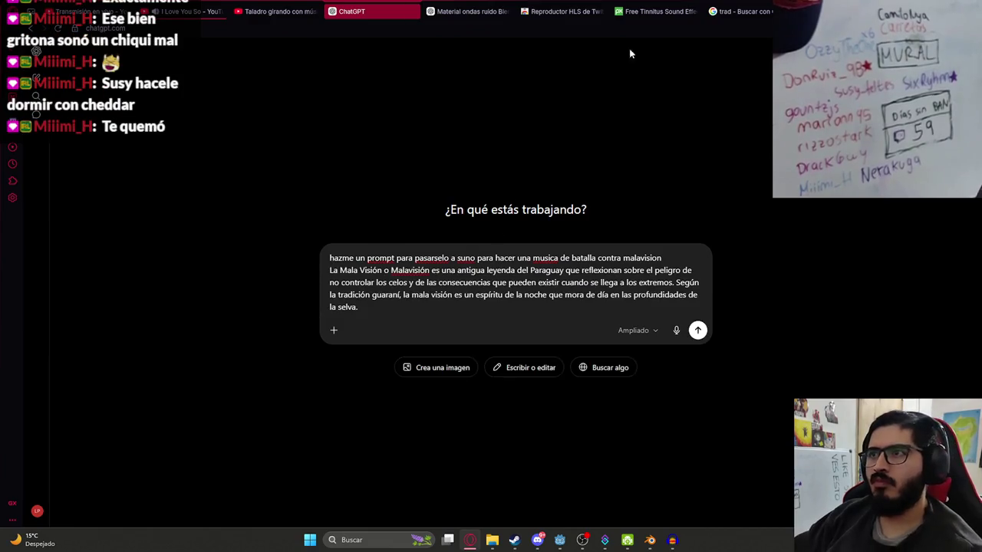
key(Return)
- Open suno.com/create in a new browser tab
key(ctrl+t)
text(su)
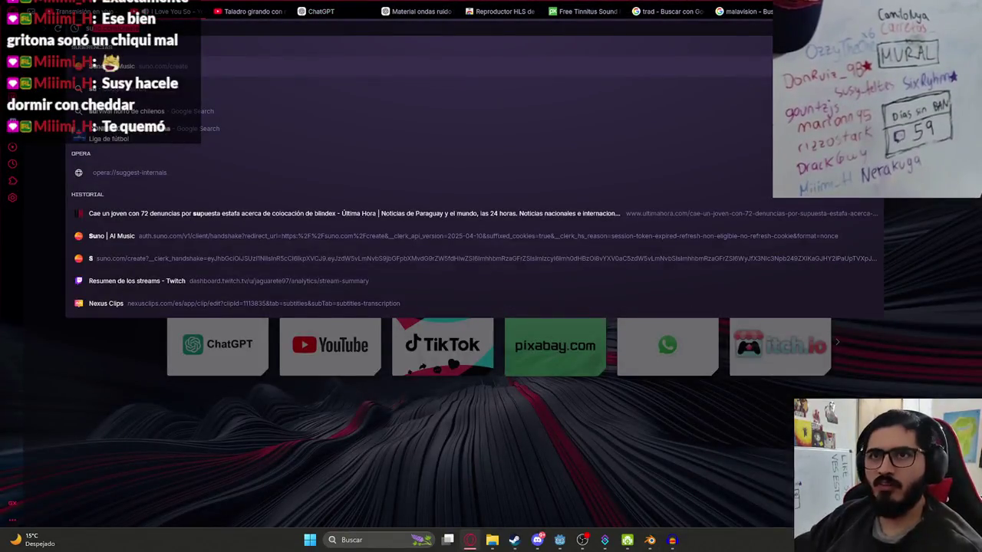
key(Return)
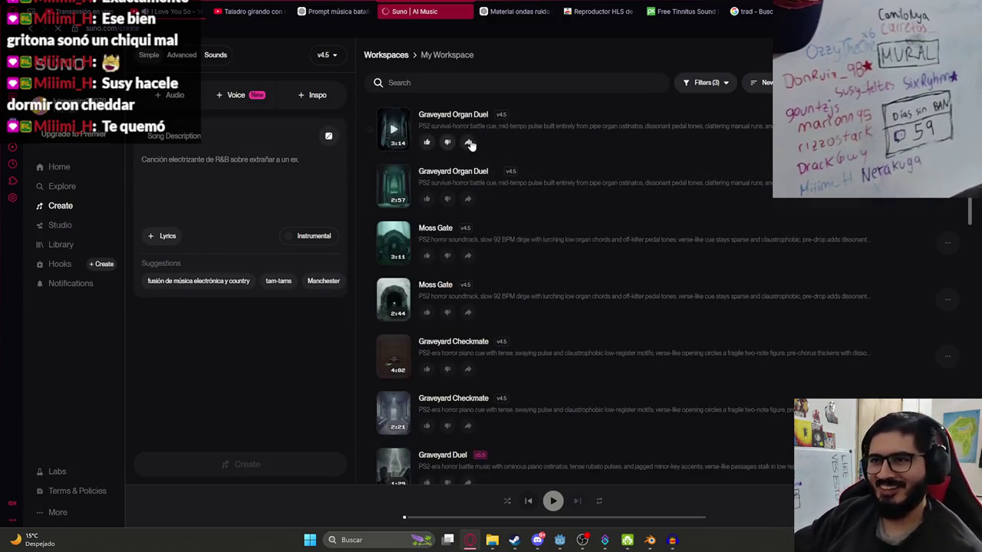
- Paste ChatGPT's PS1/PS2 horror prompt into Suno and generate instrumental-only songs
key(ctrl+shift+Tab)
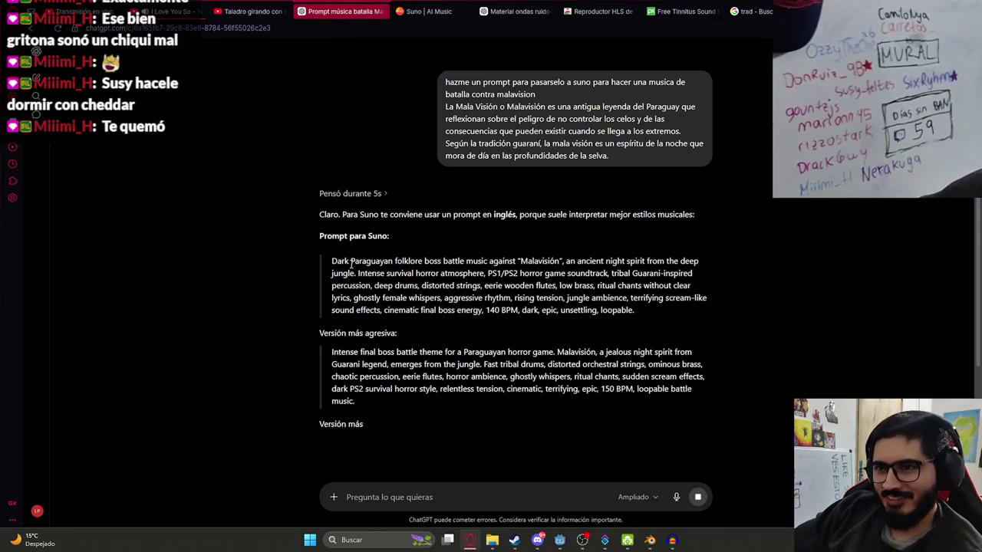
scroll(370, 365, down, 2)
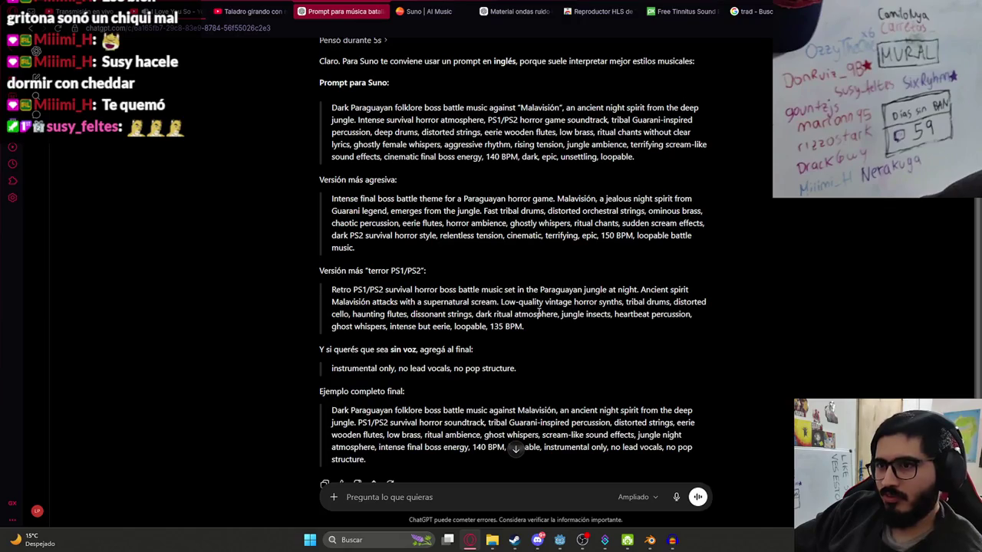
drag(533, 328, 333, 285)
key(ctrl+c)
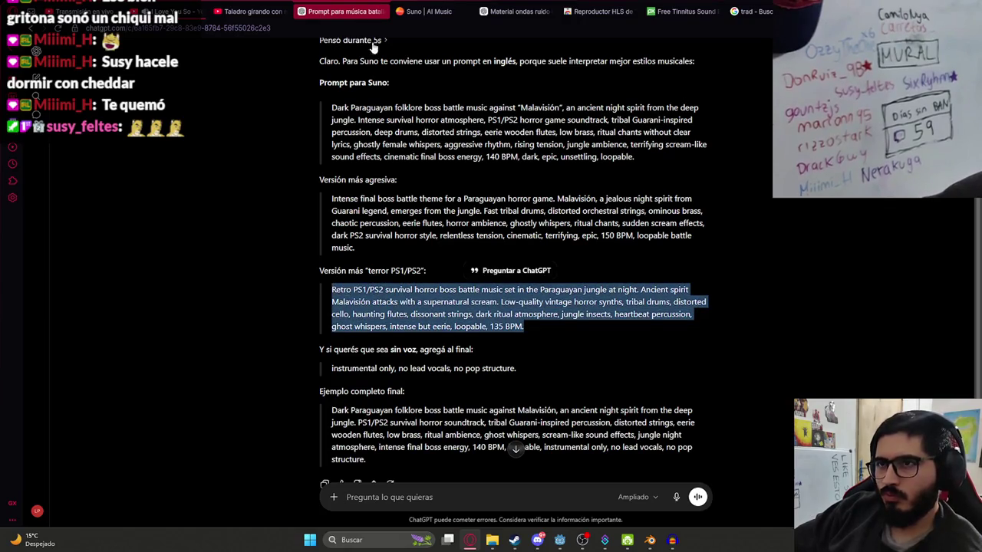
click(414, 6)
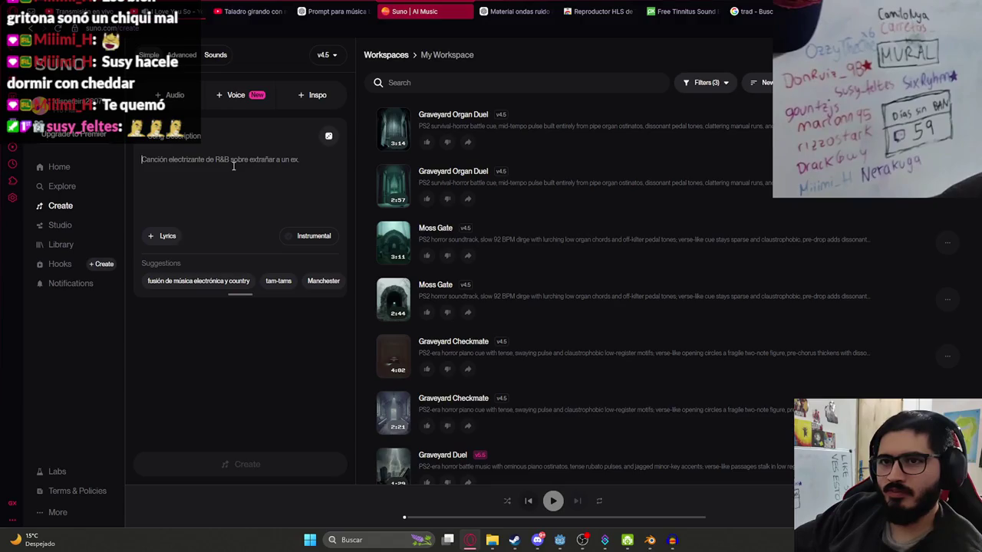
key(ctrl+v)
click(305, 236)
click(256, 465)
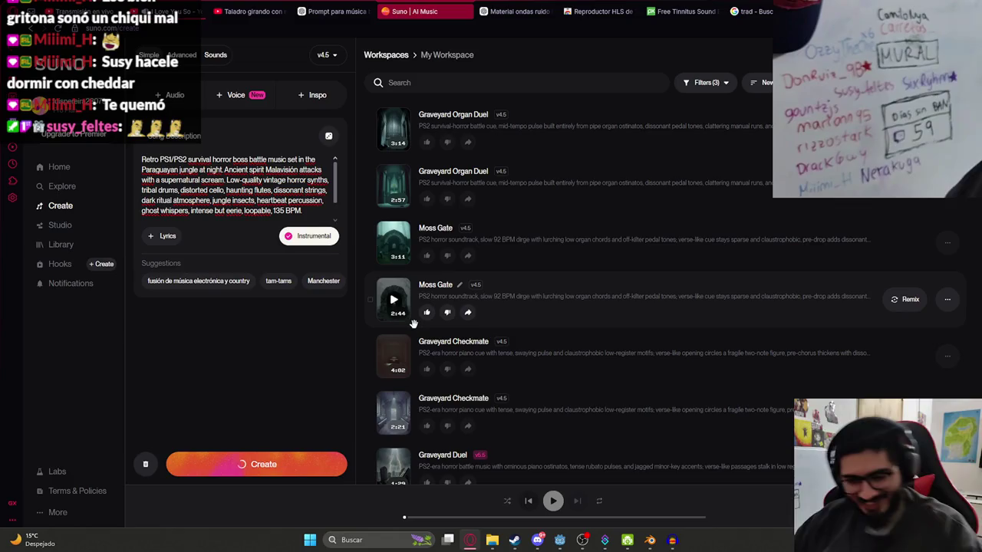
click(498, 11)
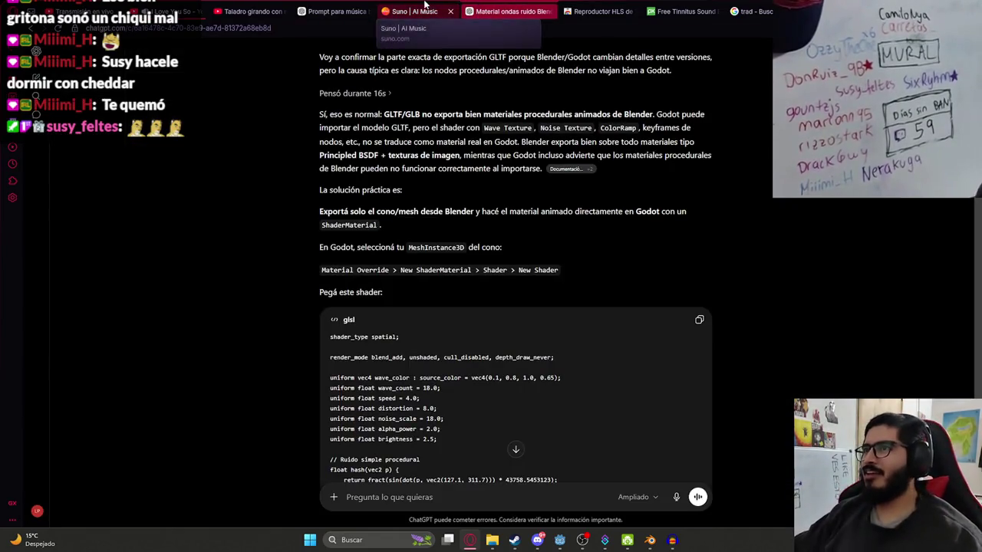
drag(424, 4, 516, 5)
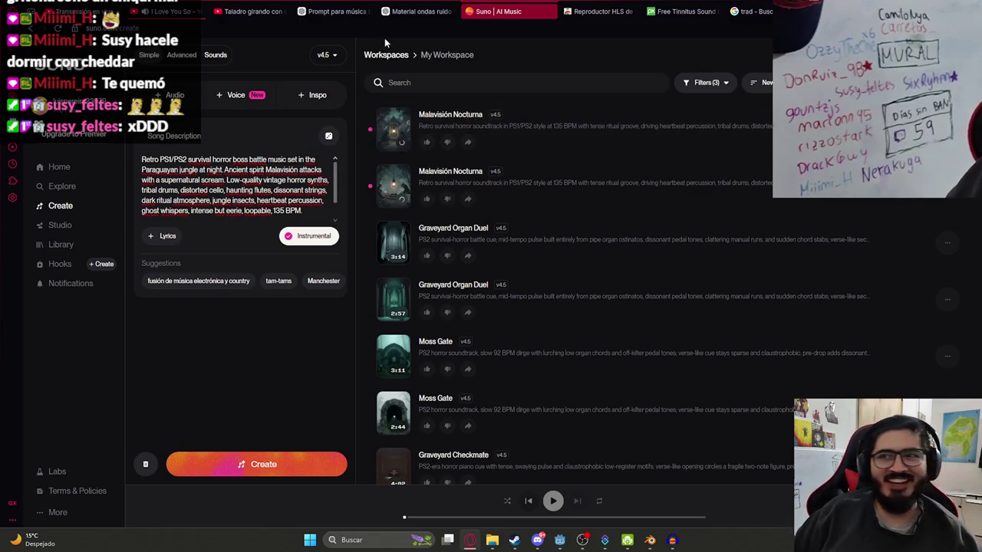
- Play the first and second Malavisión Nocturna tracks, then pause playback
click(393, 128)
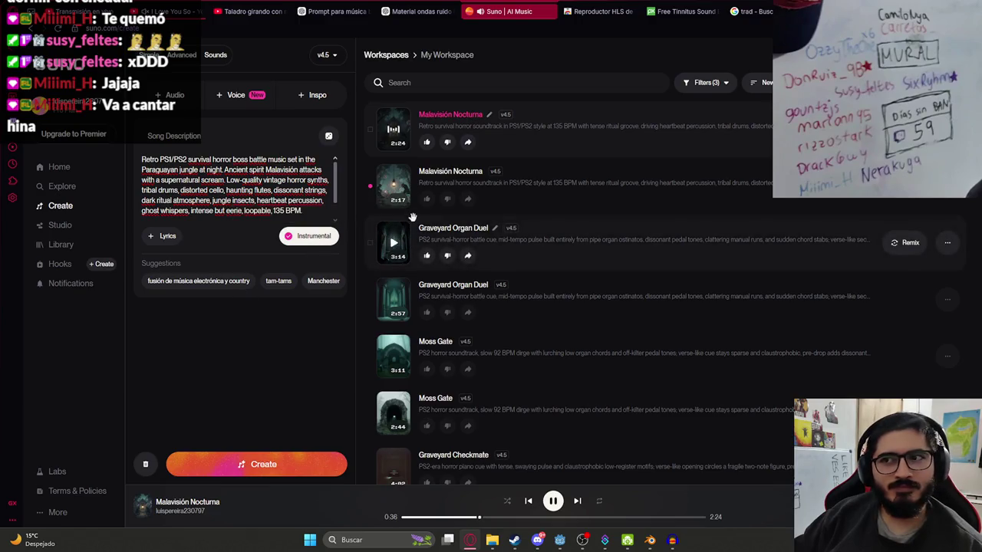
mouse_move(400, 194)
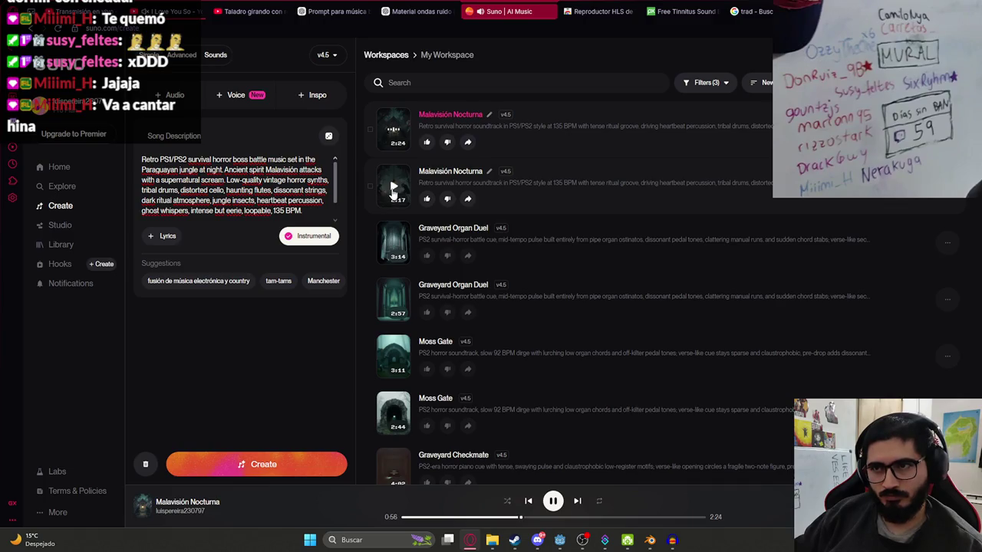
click(392, 188)
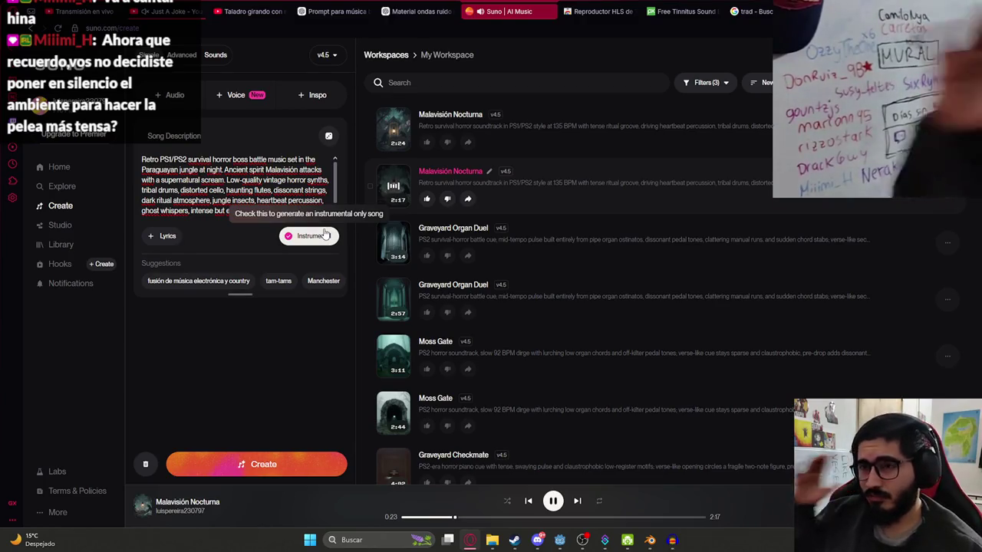
click(393, 186)
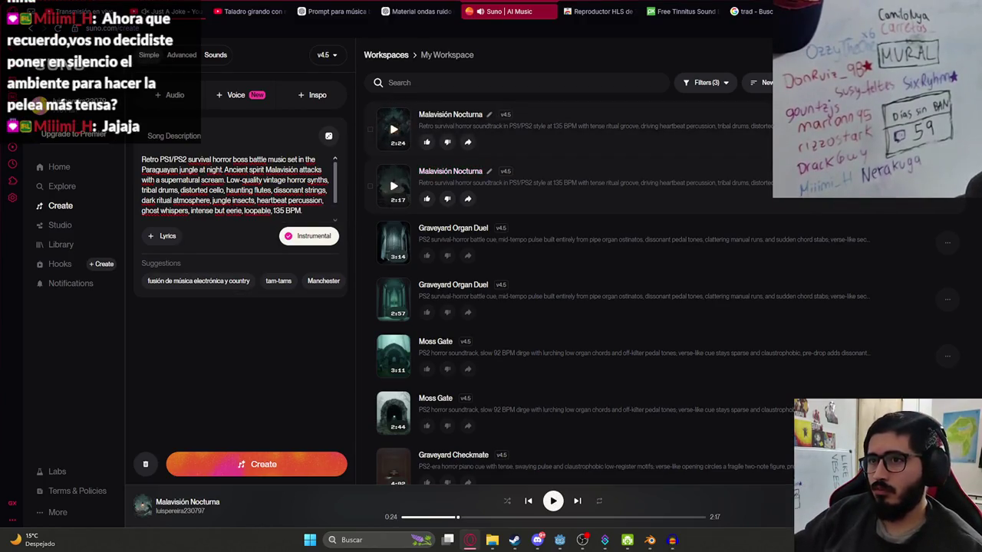
- Download the second Malavisión Nocturna track as WAV audio
click(947, 187)
mouse_move(924, 239)
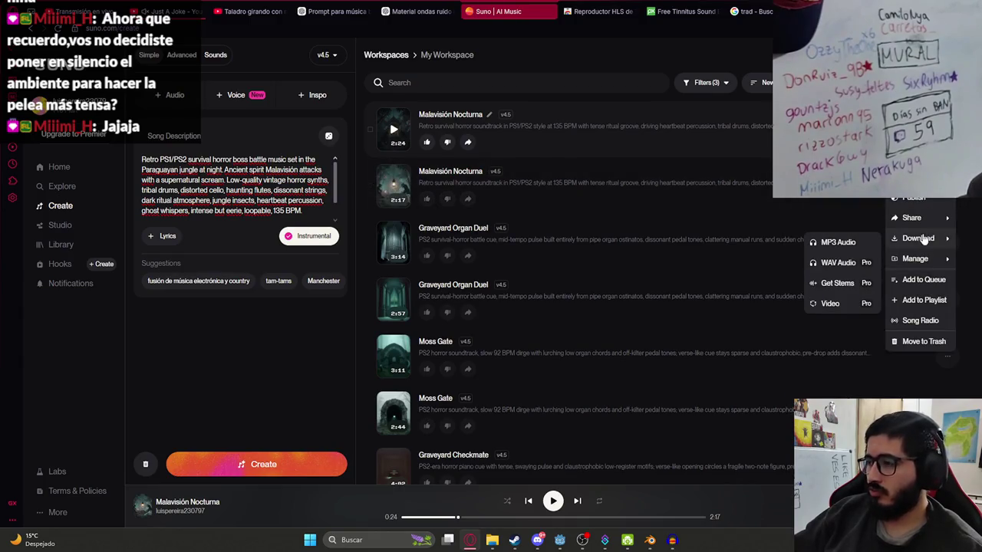
click(839, 264)
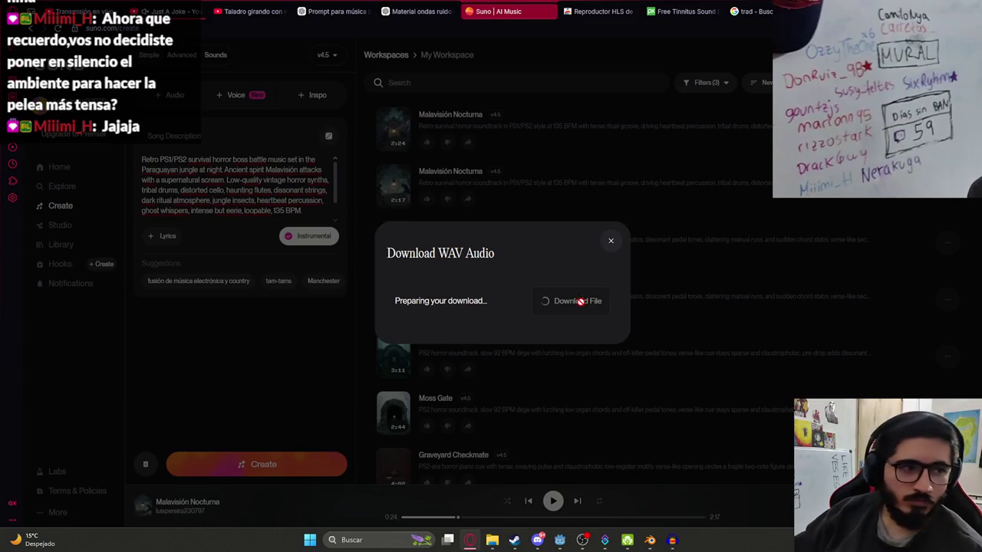
click(560, 540)
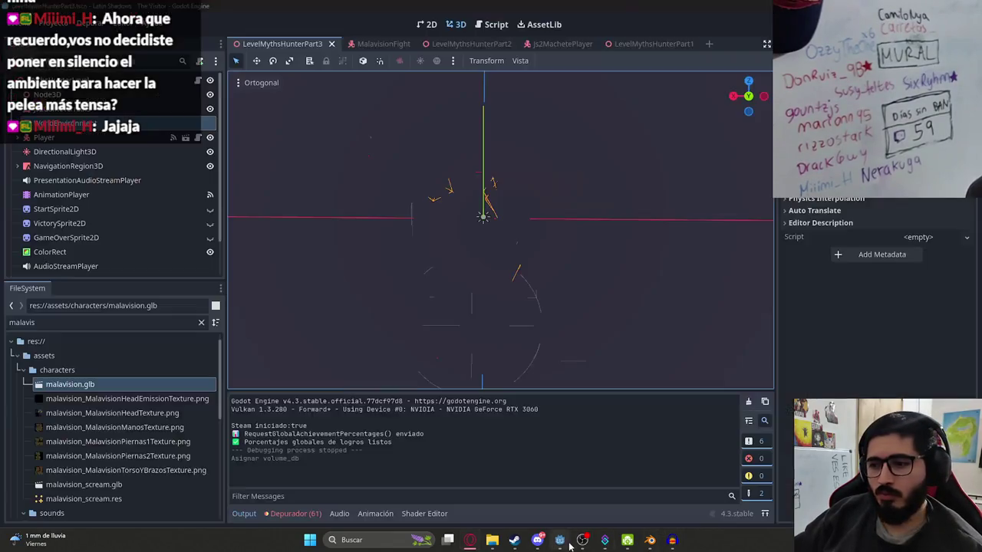
right_click(308, 42)
click(354, 125)
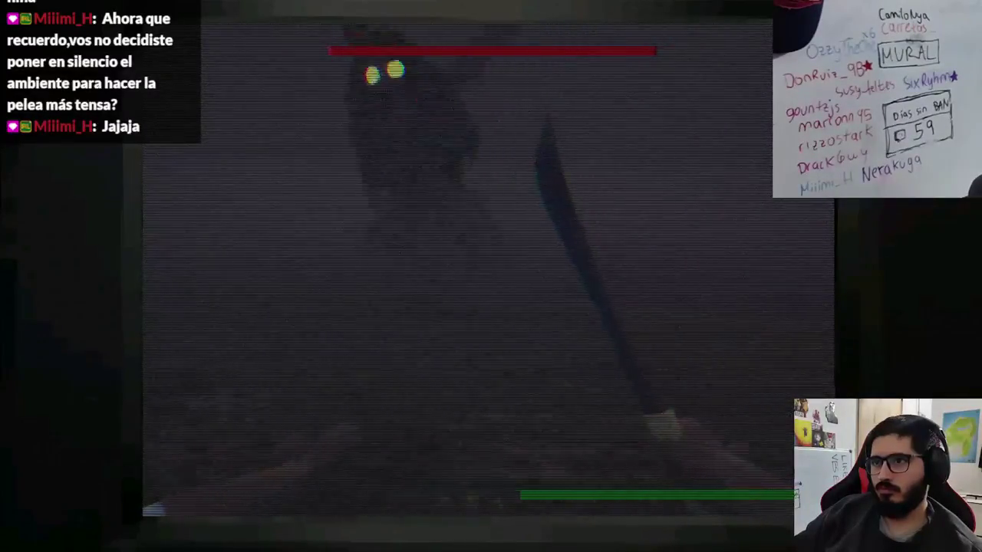
click(490, 276)
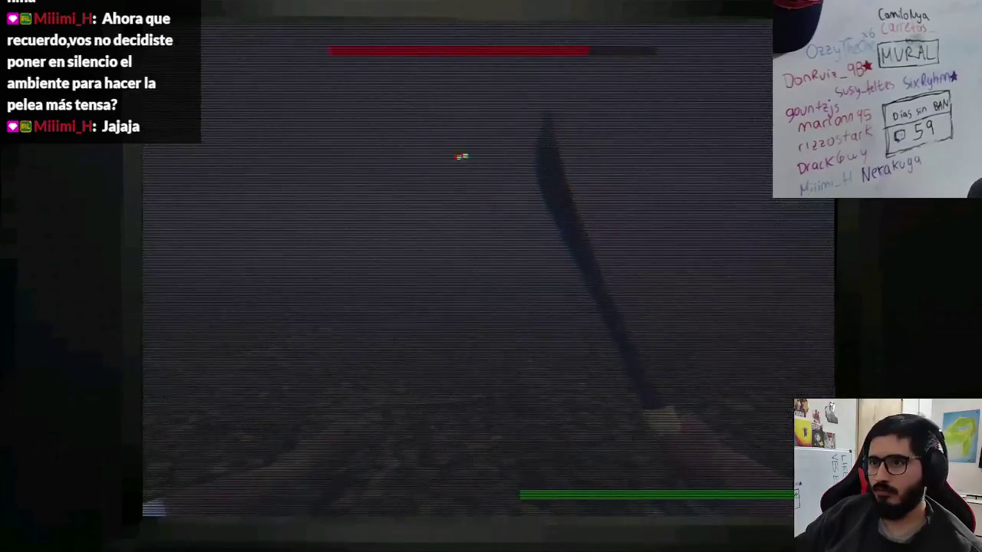
click(461, 144)
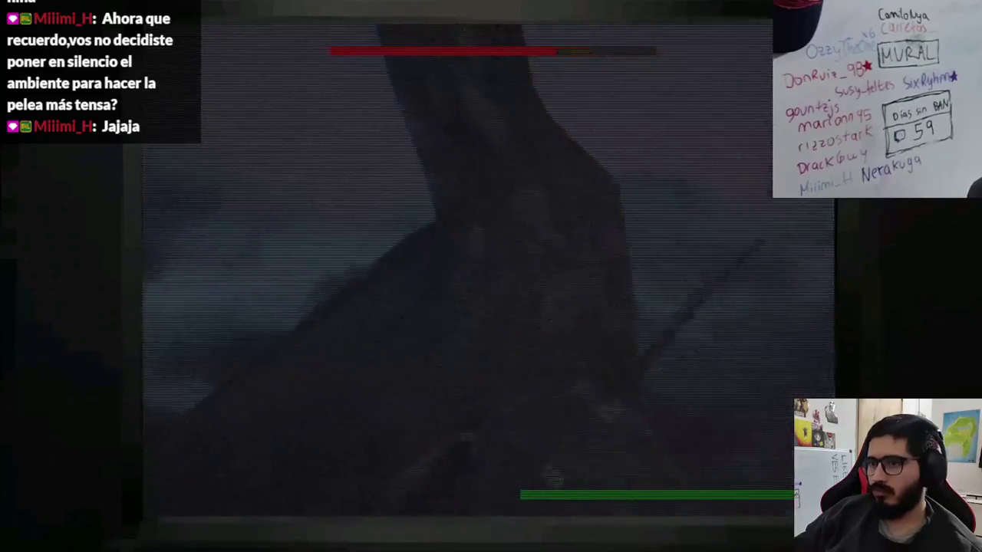
click(489, 272)
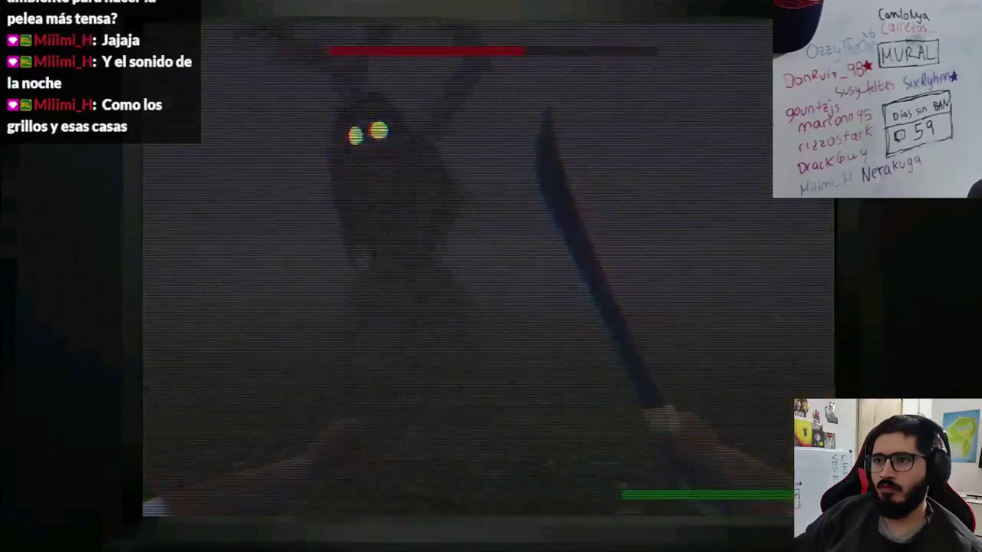
key(F8)
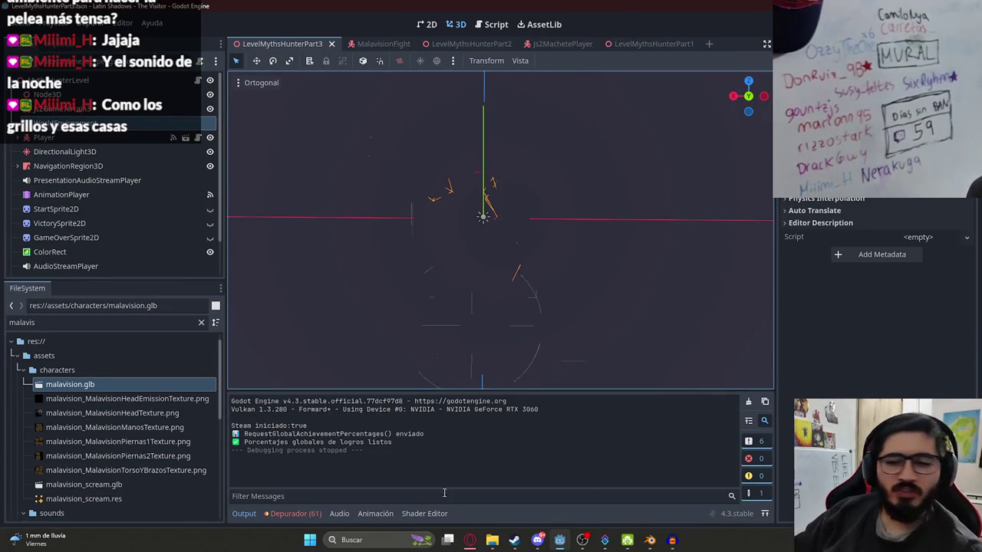
- Download the Malavisión Nocturna WAV, load it into Audacity, and remove the old tinnitus track
click(470, 541)
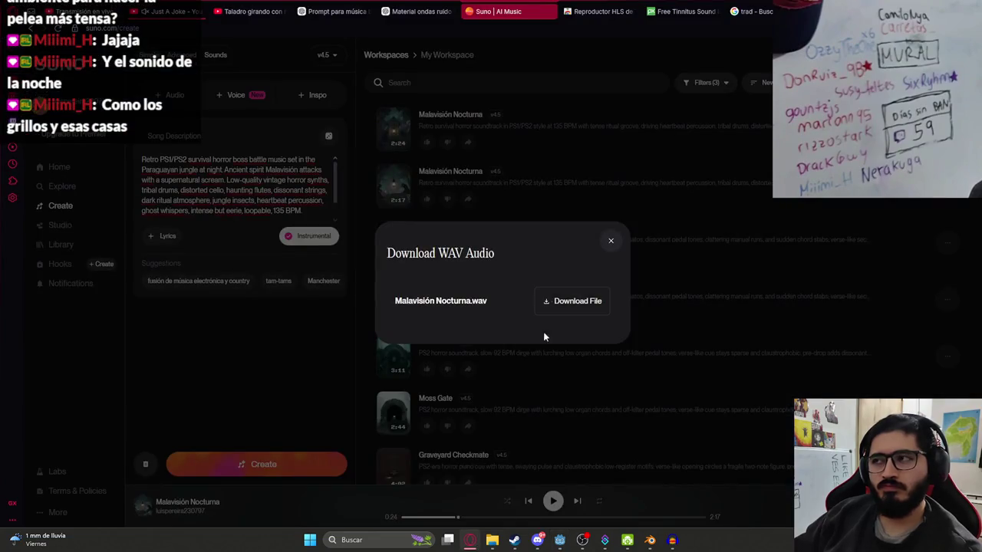
click(540, 303)
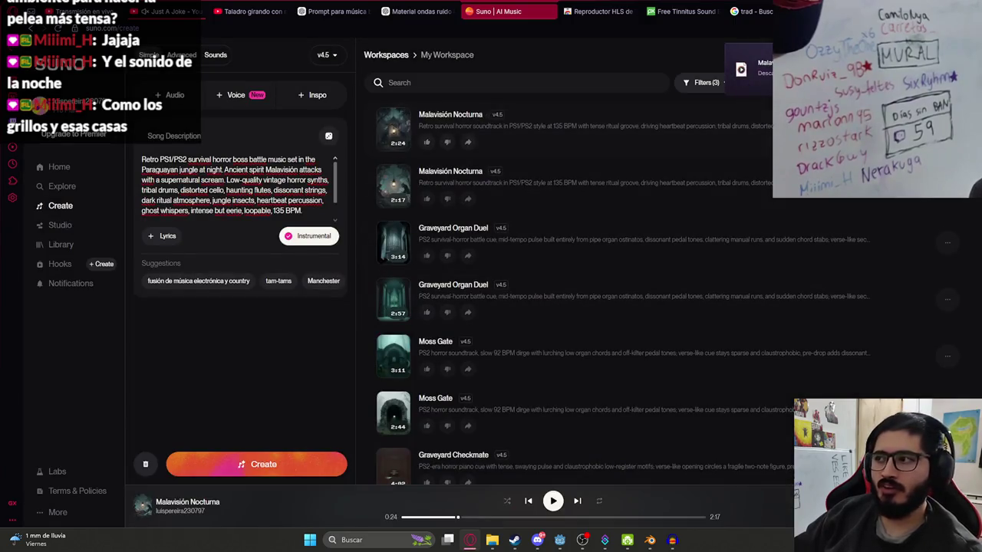
mouse_move(741, 69)
mouse_down()
mouse_move(657, 467)
mouse_move(671, 536)
mouse_move(351, 335)
mouse_move(349, 257)
mouse_up()
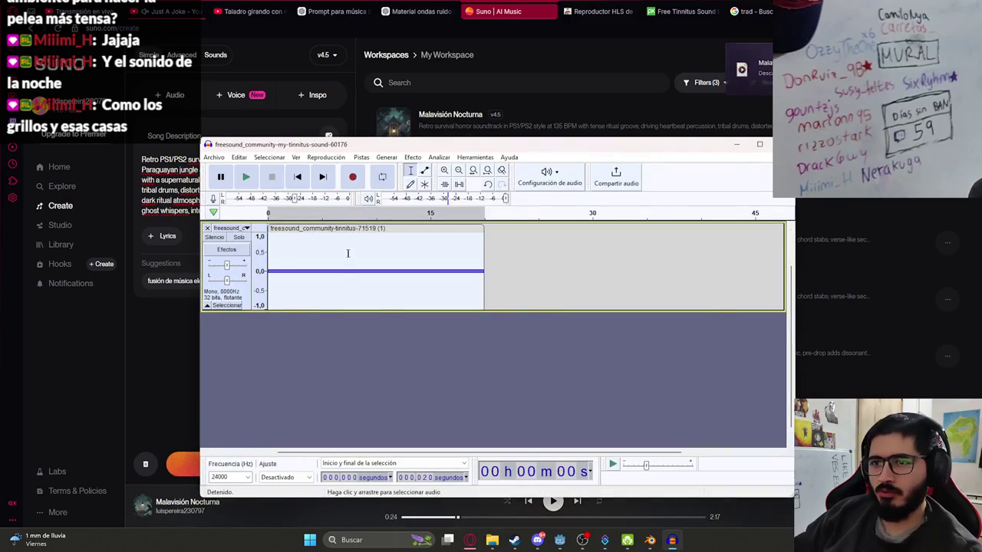
scroll(218, 238, up, 1)
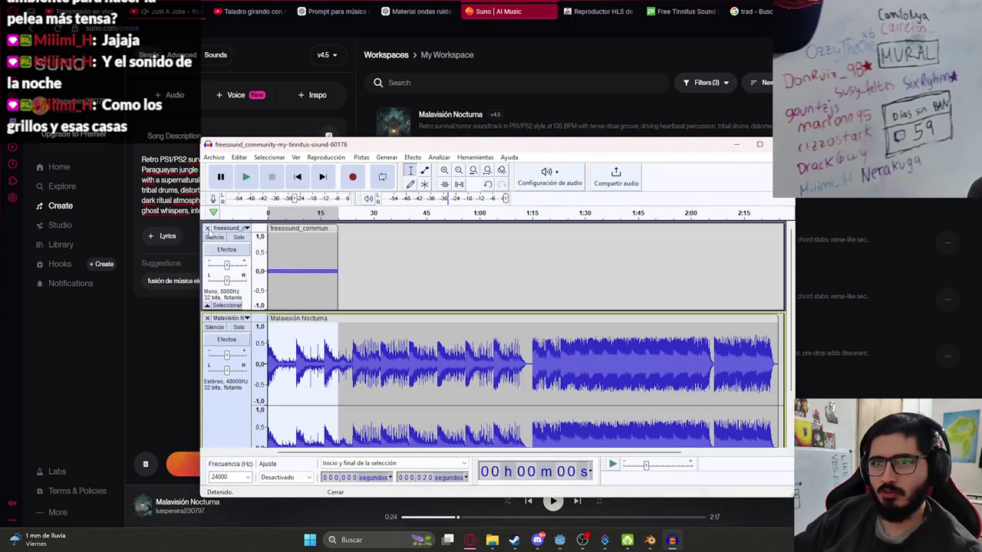
click(207, 228)
key(space)
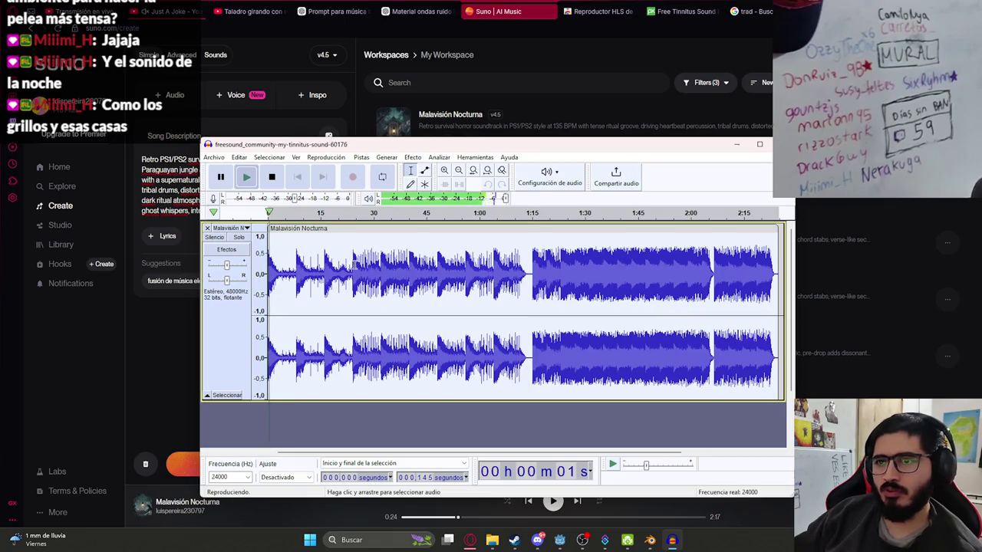
- Resample the Malavisión Nocturna track to 8000 Hz and play it back
click(414, 157)
key(Escape)
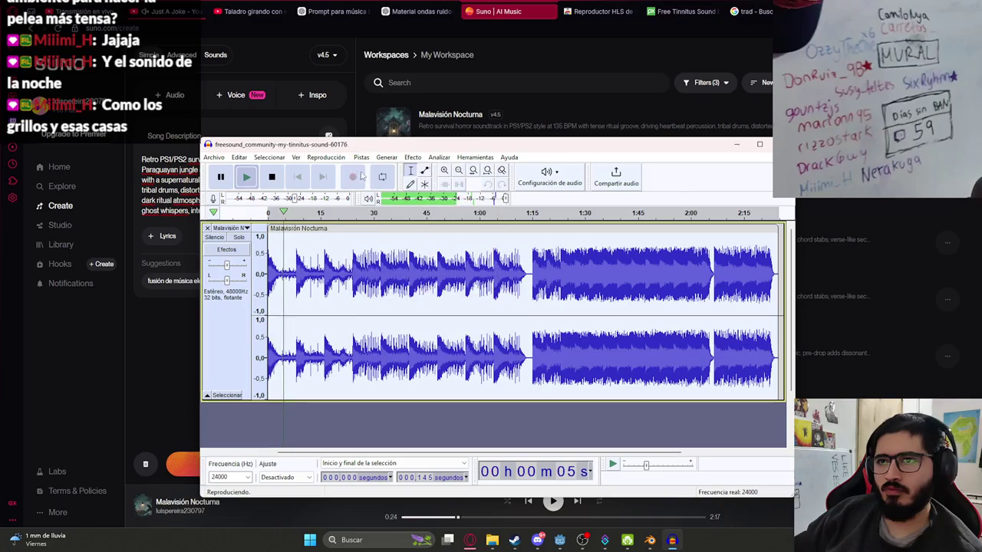
click(360, 157)
click(376, 197)
text(8000)
key(Return)
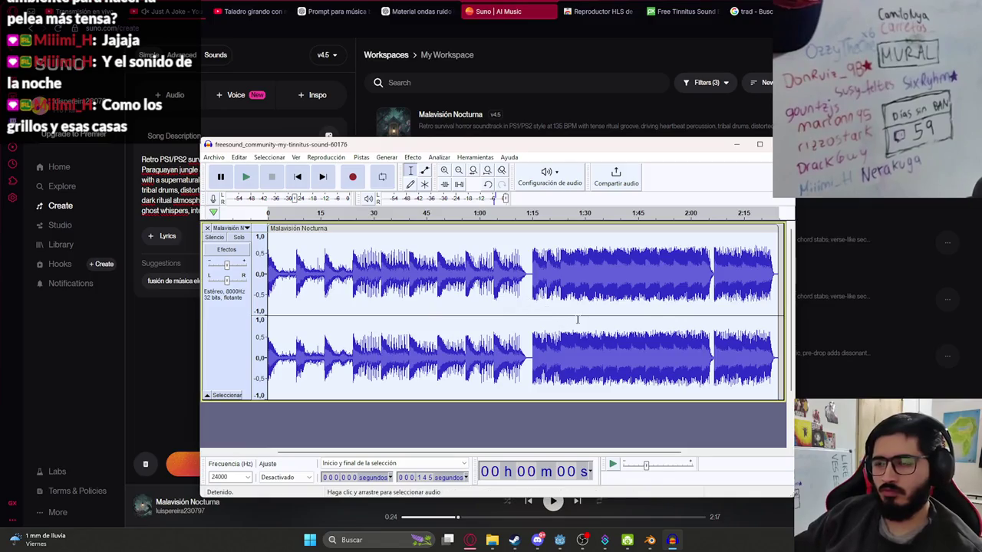
key(space)
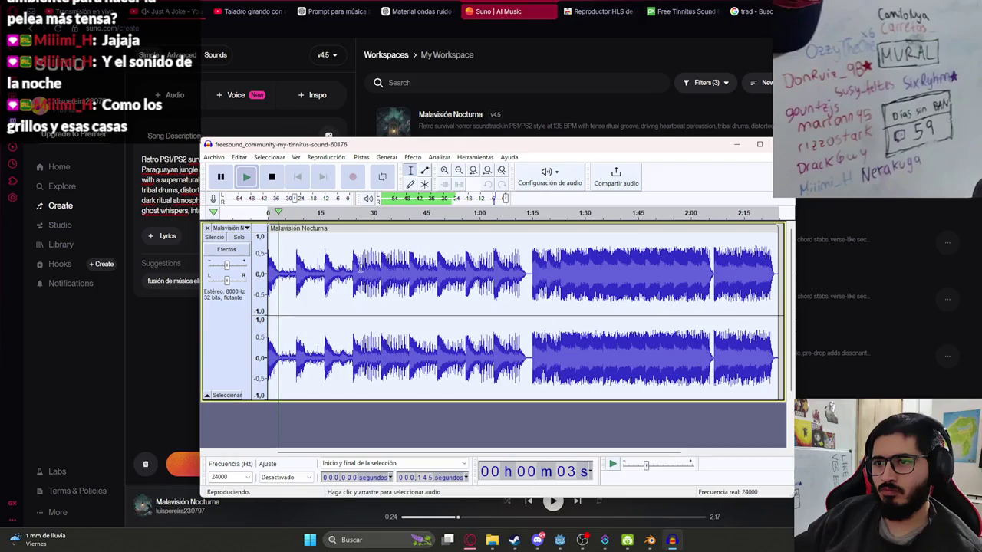
click(272, 176)
- Export the track as malavision_background.wav into assets/musics/js2, then return to Godot
click(213, 158)
mouse_move(253, 235)
click(391, 245)
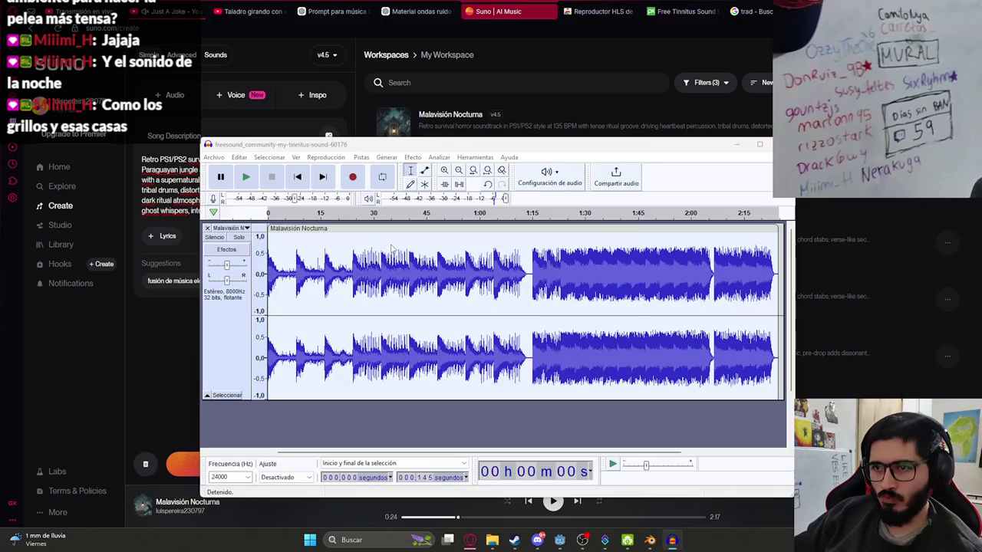
click(410, 188)
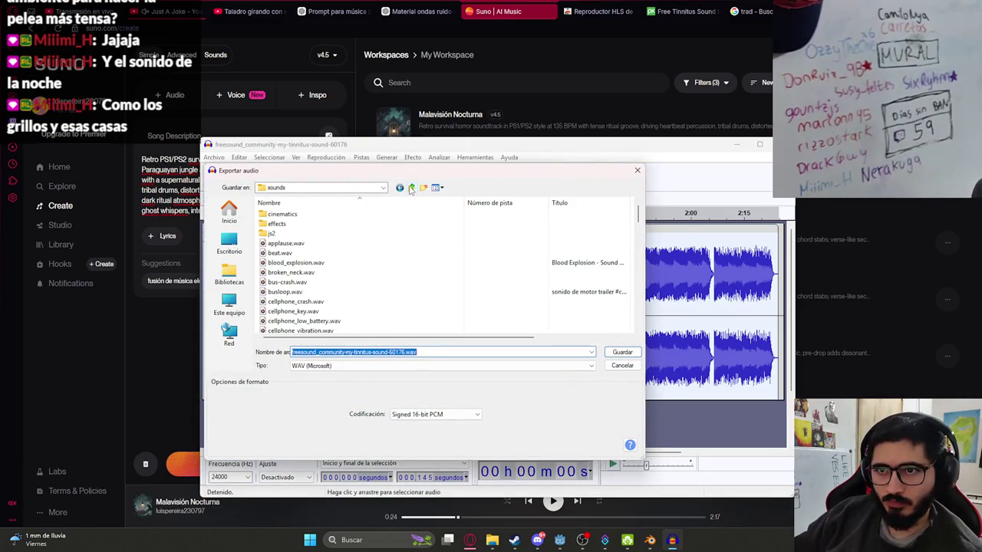
click(411, 188)
double_click(299, 263)
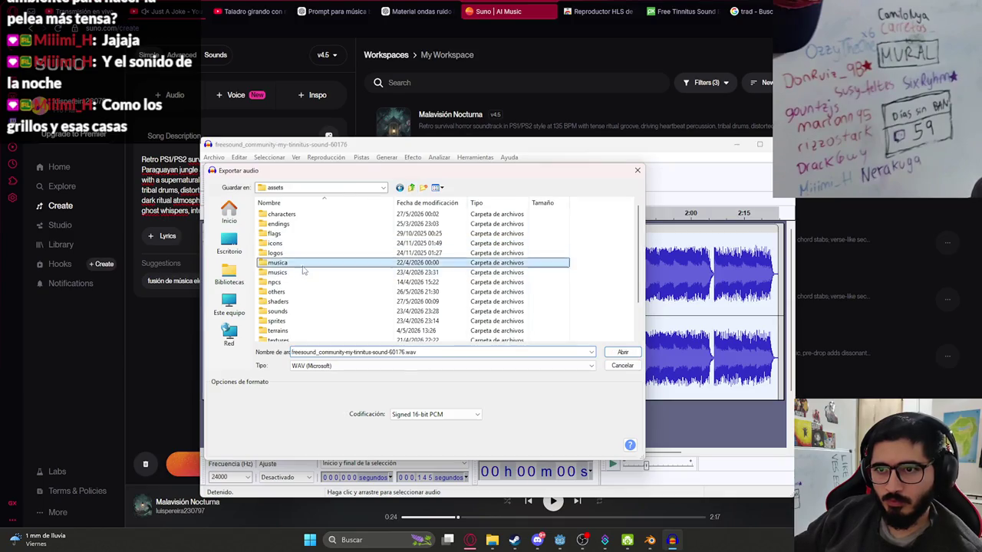
click(412, 189)
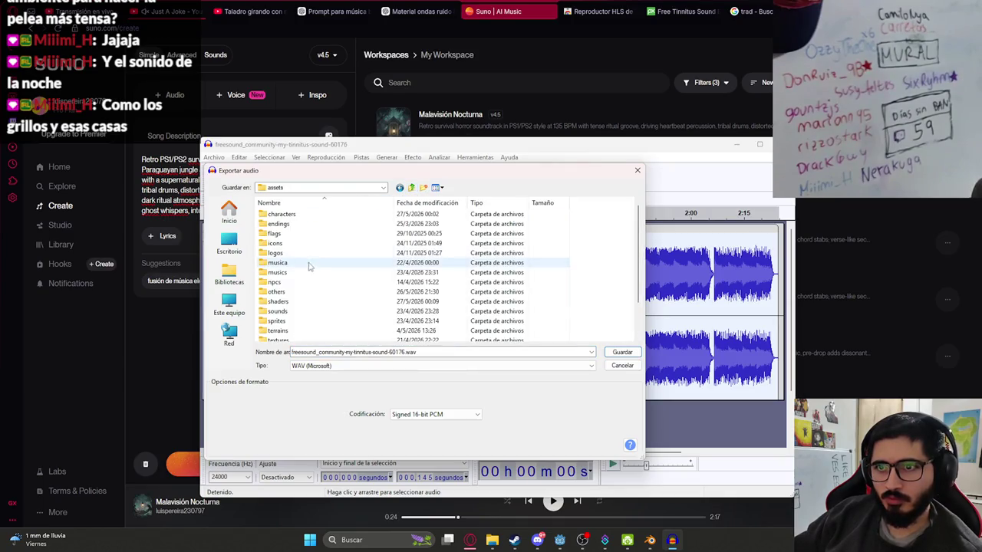
double_click(303, 273)
double_click(272, 215)
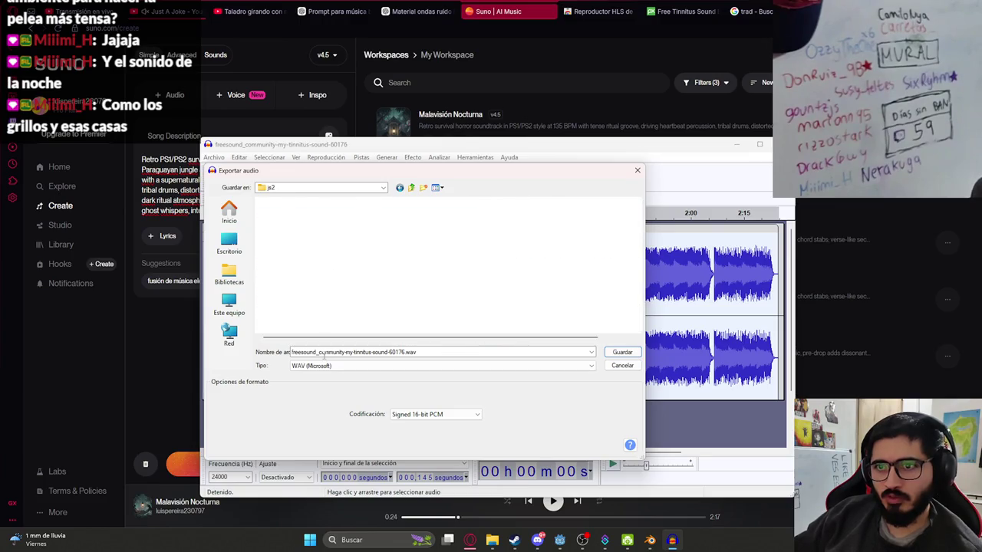
text(malavision_background)
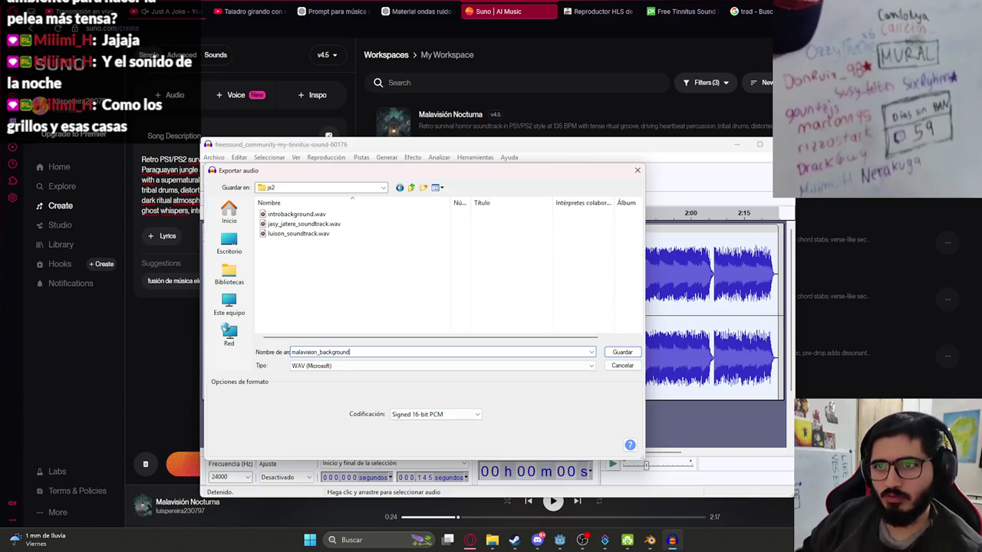
key(Return)
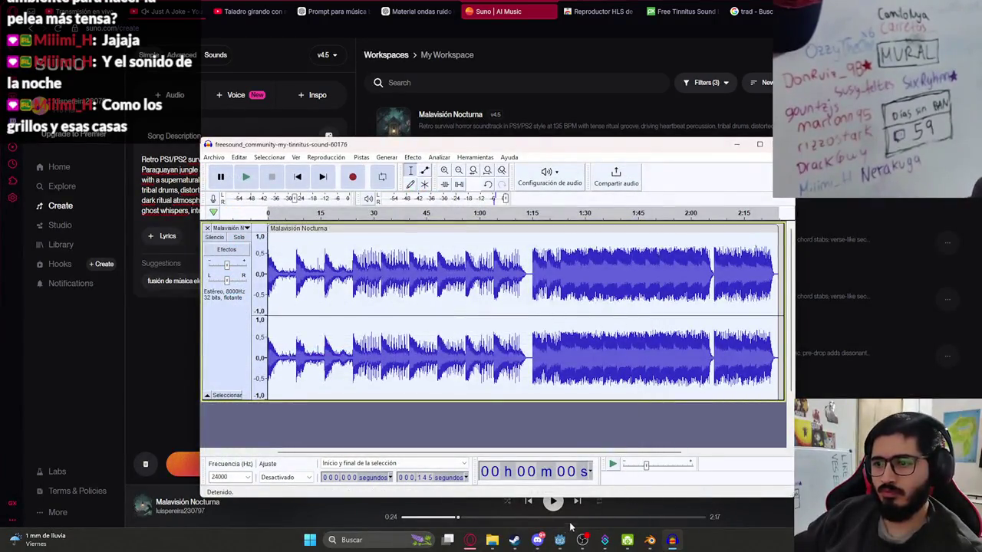
click(559, 541)
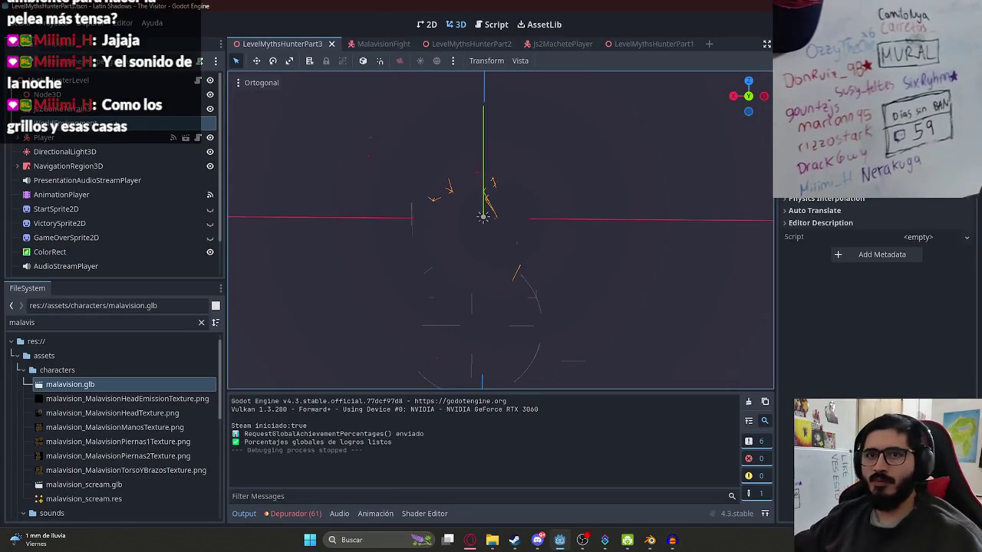
- Add an AudioStreamPlayer named MusicAudioStreamPlayer2, then delete it again
right_click(80, 80)
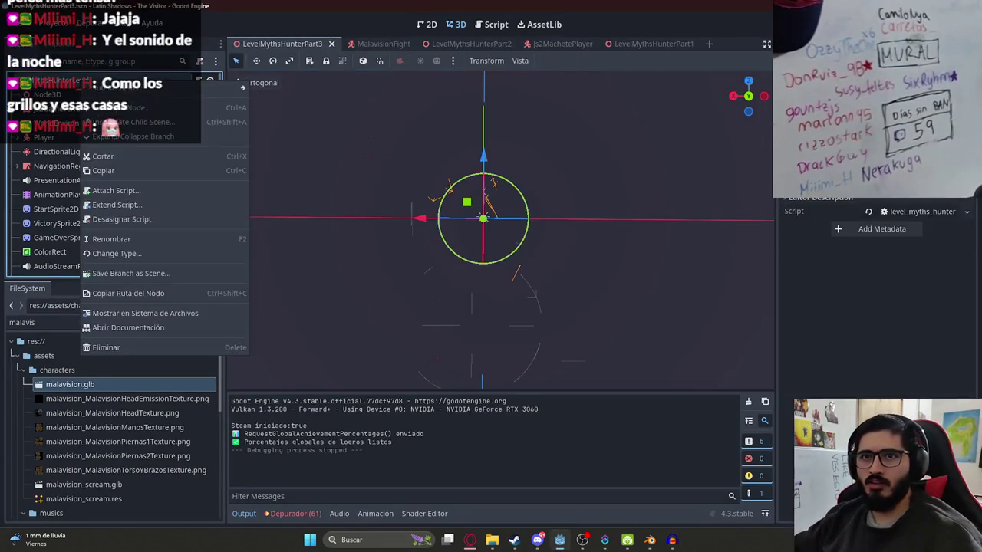
click(115, 108)
text(audio)
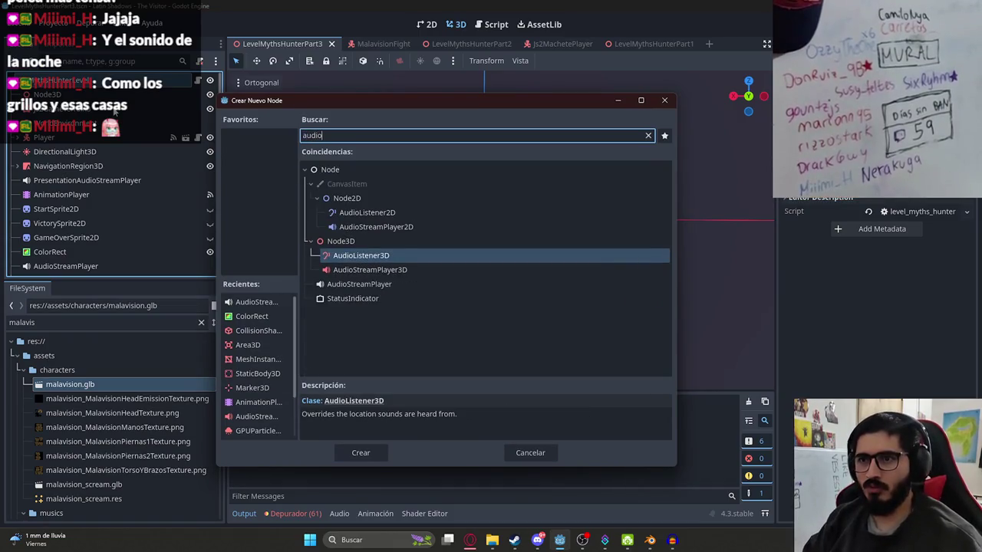
key(Return)
double_click(120, 268)
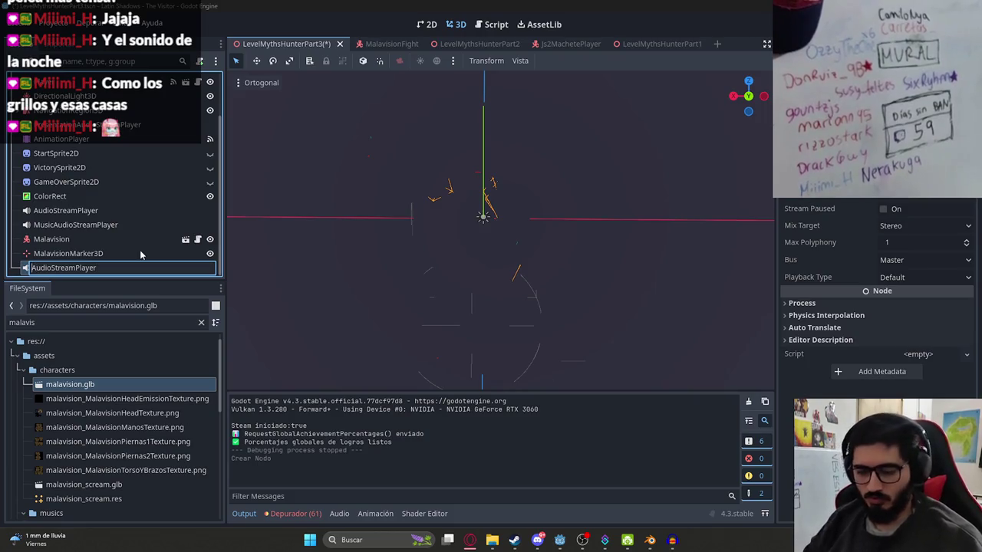
text(Music)
key(Return)
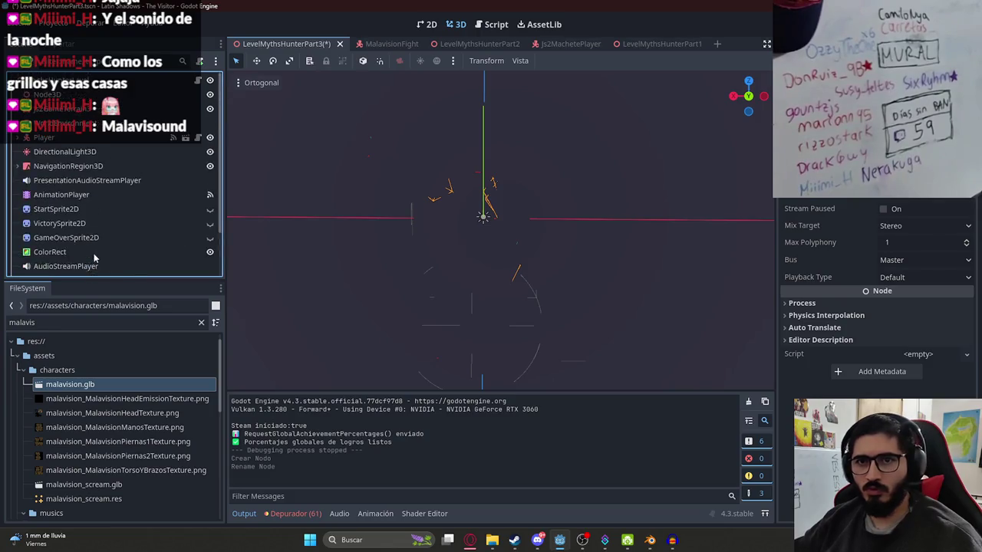
right_click(99, 268)
click(165, 520)
key(Return)
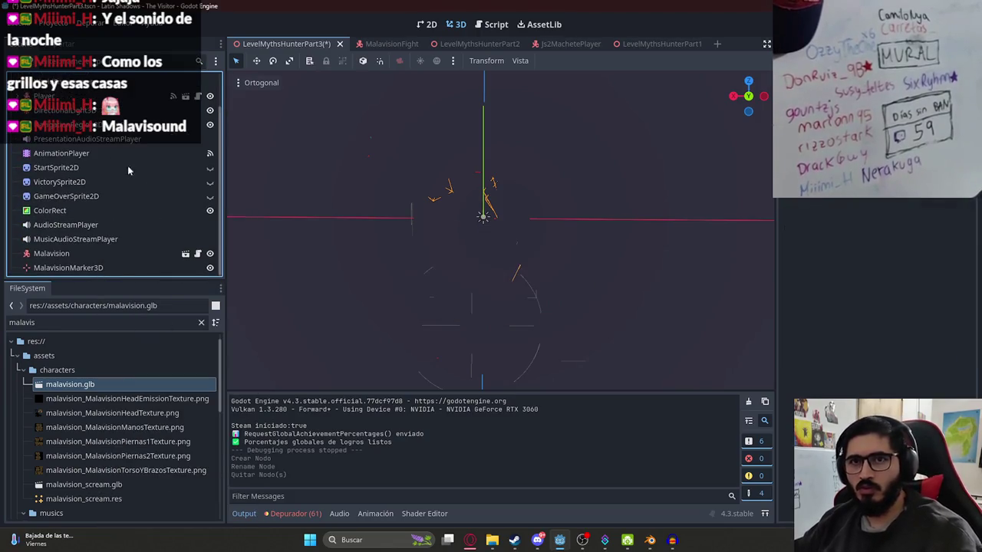
- Assign malavision_background.wav as the MusicAudioStreamPlayer's Stream
click(83, 239)
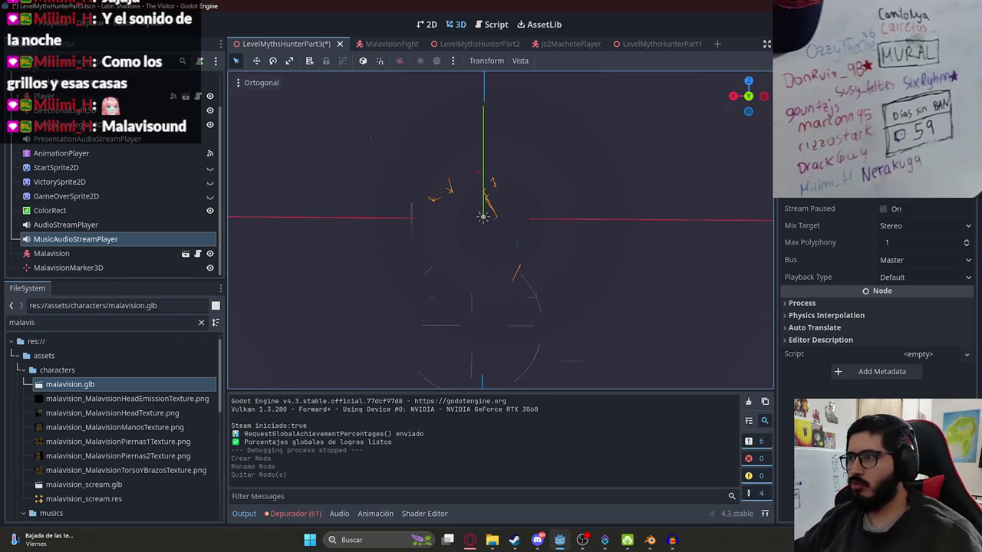
click(86, 323)
text(ion_bac)
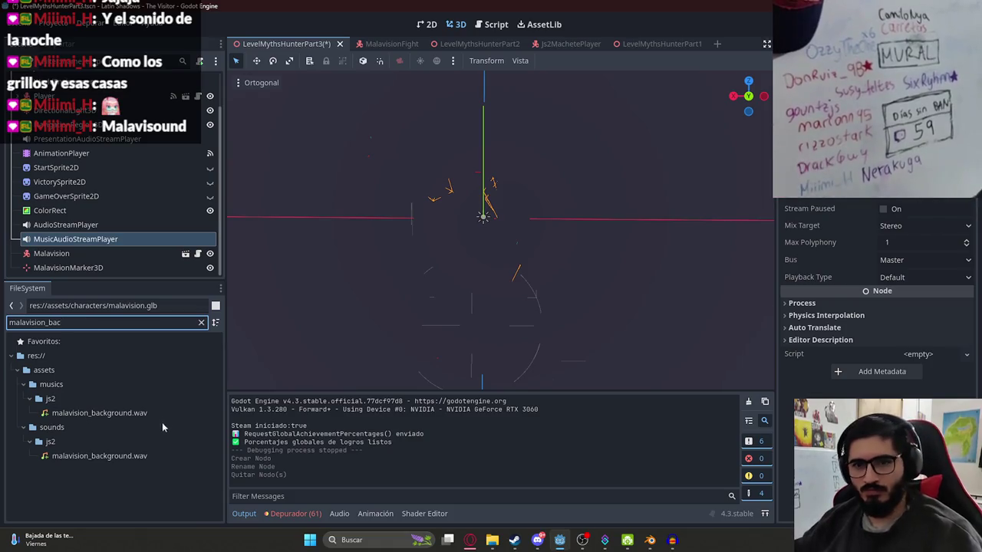
click(112, 414)
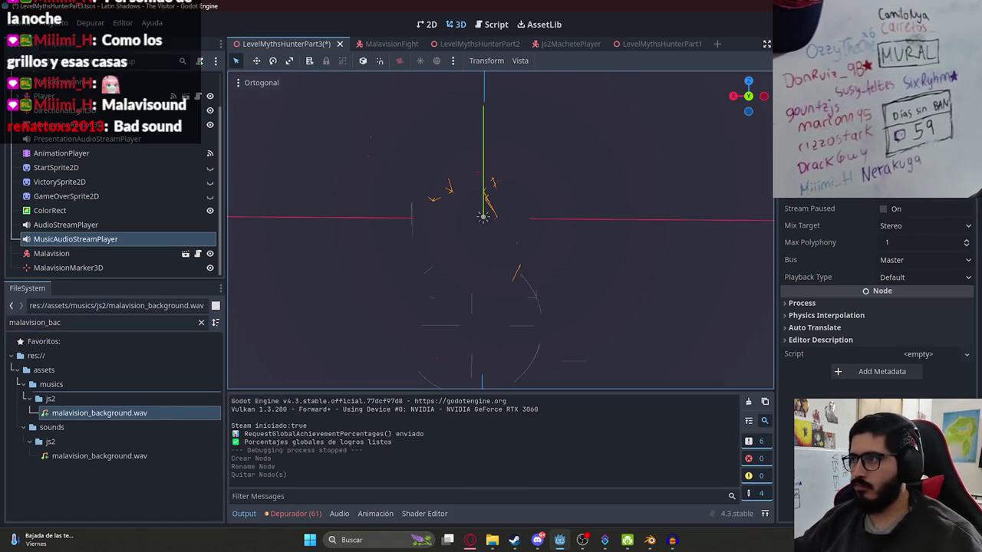
drag(112, 414, 912, 180)
- Enable Autoplay, set the music Volume dB, toggle Playing, and save LevelMythsHunterPart3
click(890, 196)
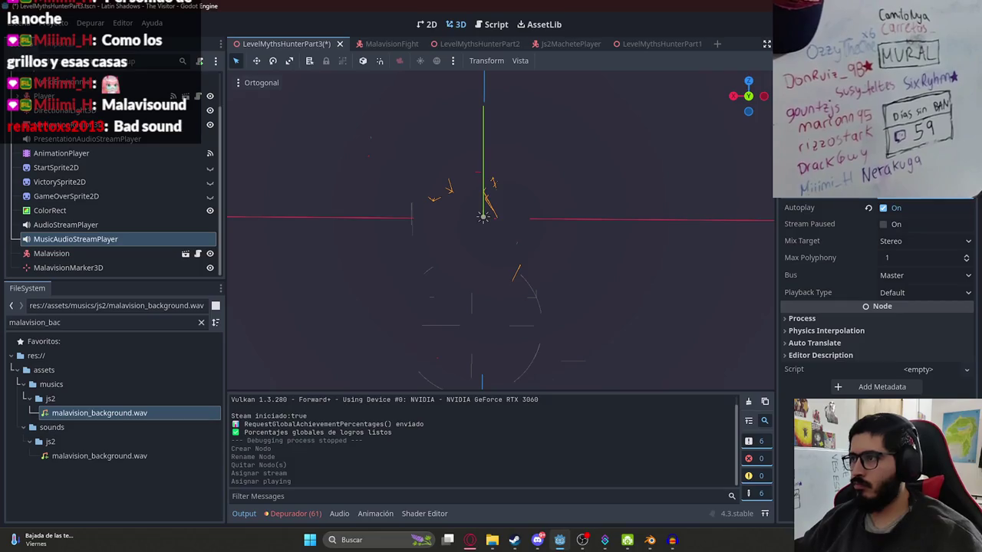
key(Return)
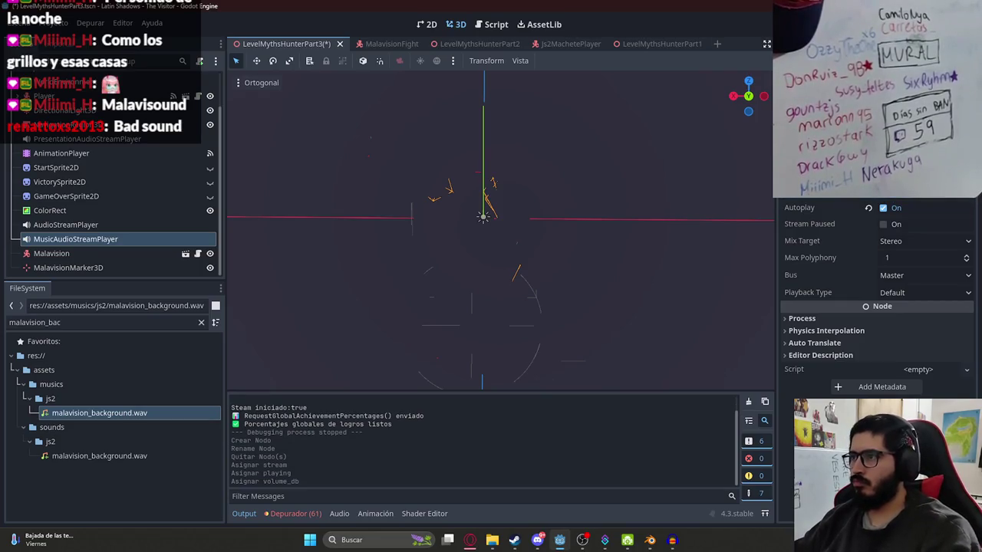
click(888, 199)
key(ctrl+s)
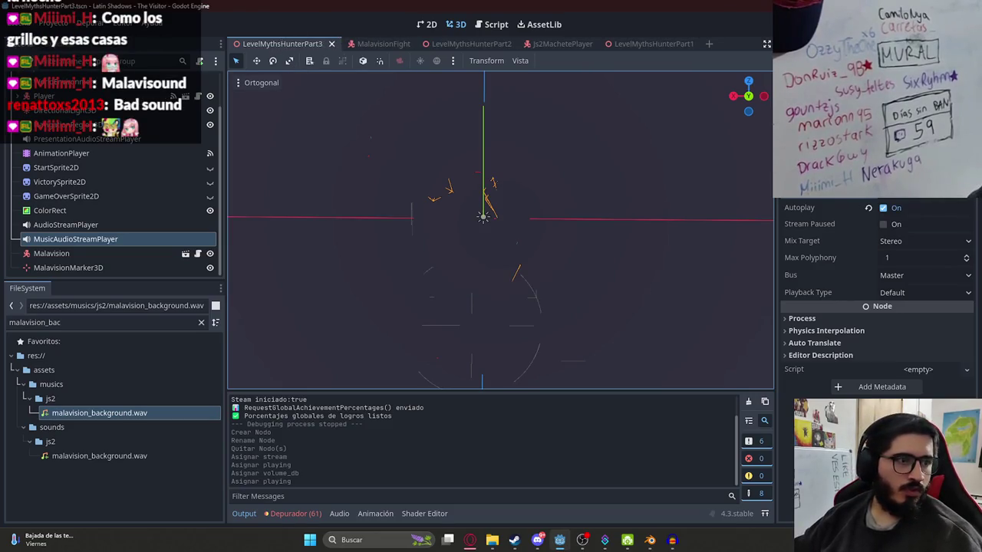
right_click(292, 44)
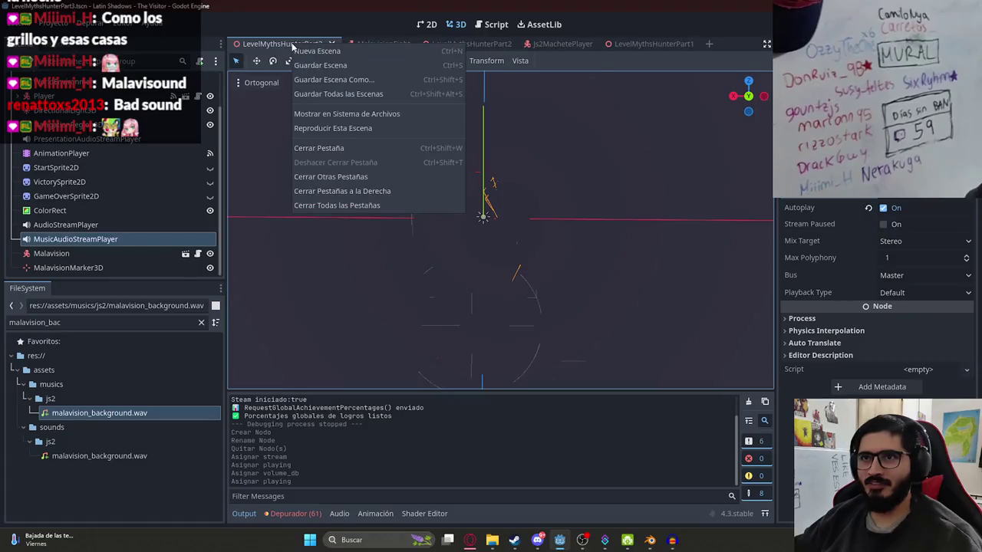
- Run just the LevelMythsHunterPart3 scene in Godot to test the new music
click(302, 26)
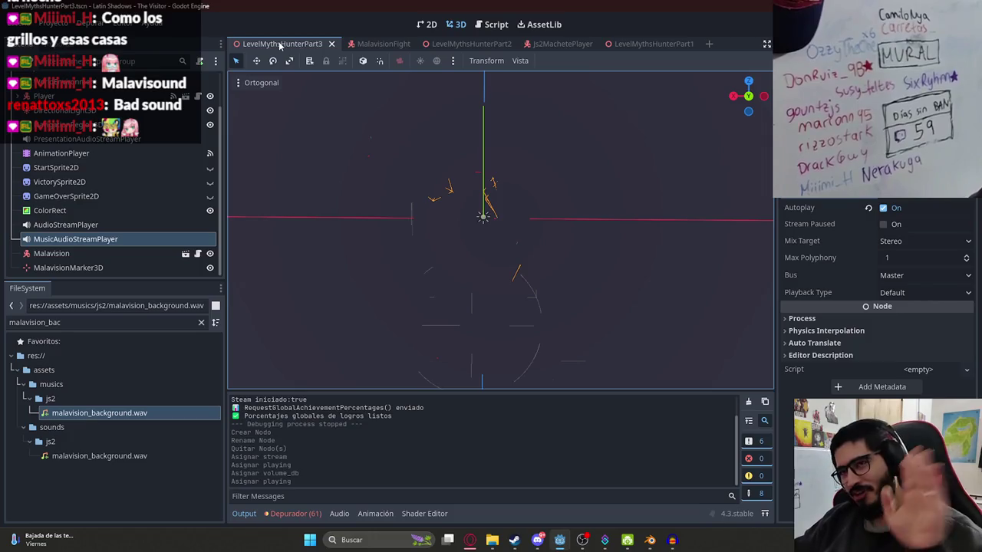
right_click(280, 46)
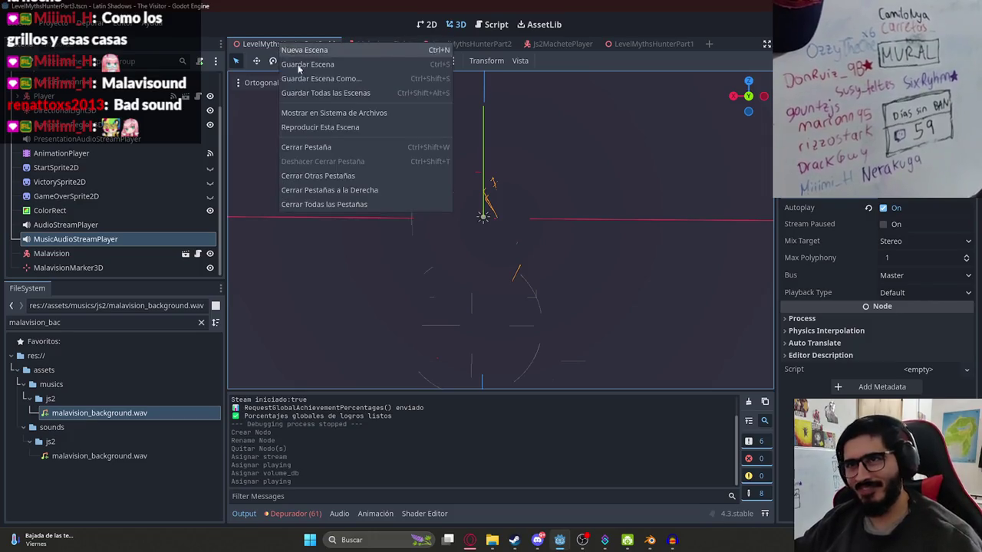
click(302, 127)
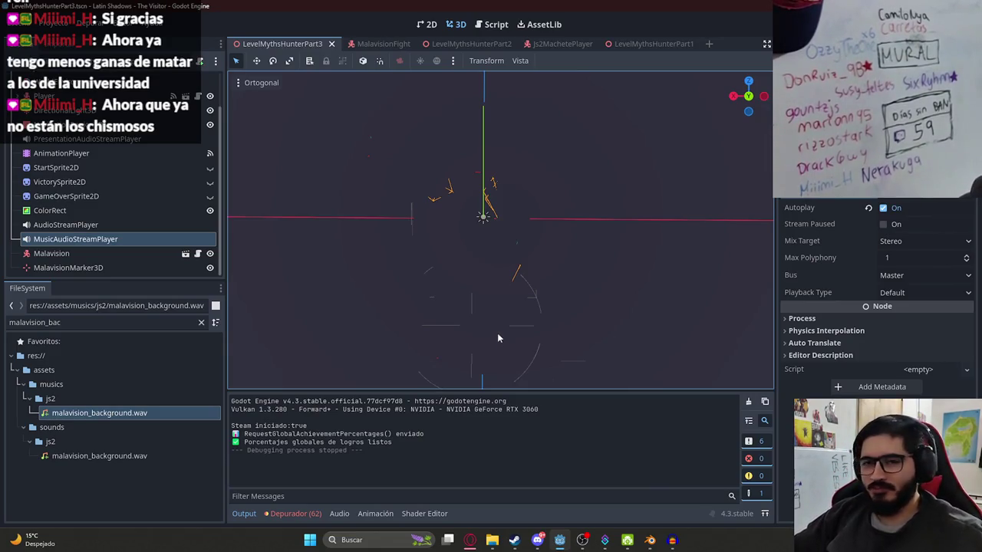
- After the test run, angle and zoom the Godot 3D view, then return to Blender
mouse_move(539, 347)
mouse_down()
mouse_move(535, 195)
mouse_move(481, 128)
mouse_move(412, 153)
mouse_move(519, 225)
mouse_move(516, 261)
mouse_move(388, 299)
mouse_move(422, 281)
mouse_up()
scroll(517, 260, down, 2)
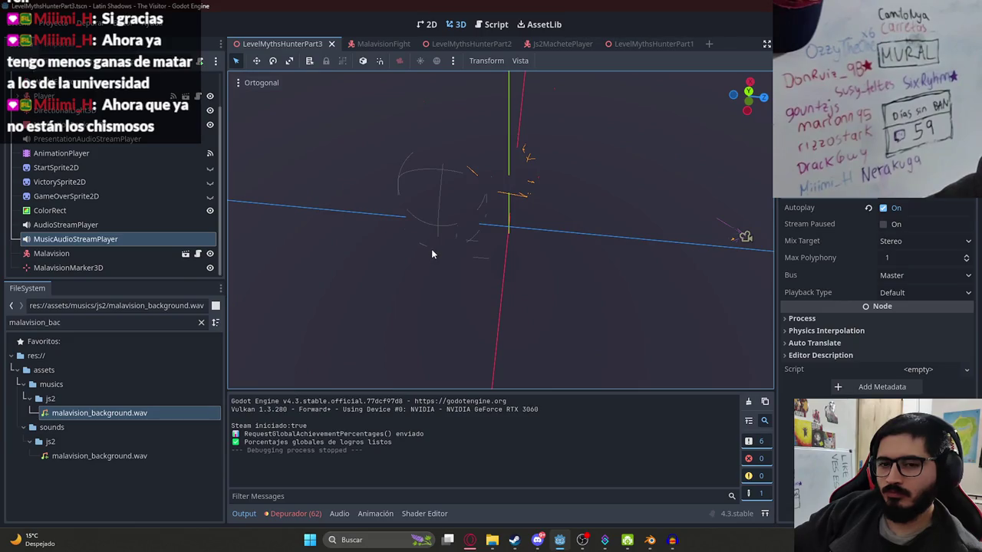
click(648, 540)
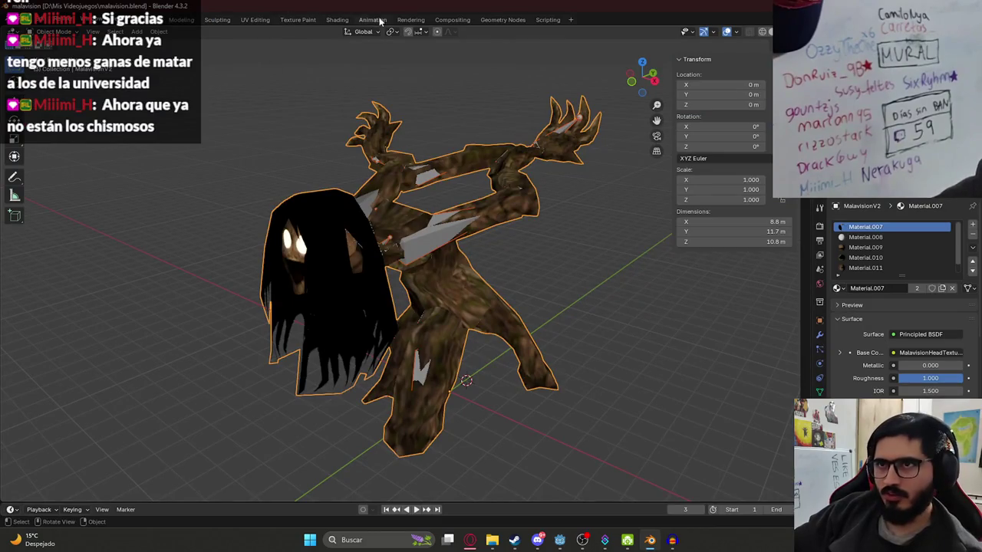
- In the Animation workspace, put the malavision armature into Pose Mode and preview its current animation
click(372, 20)
click(585, 181)
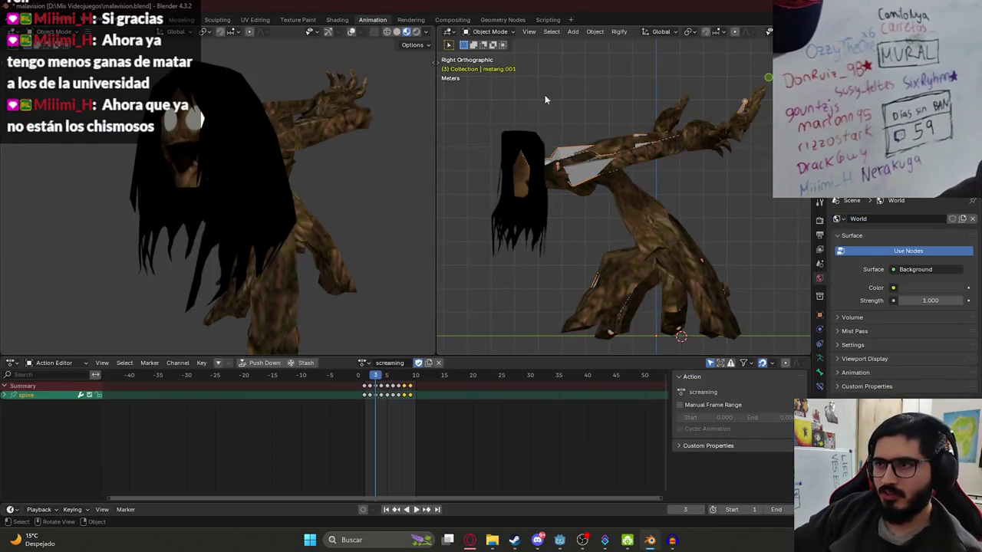
click(489, 32)
click(490, 59)
key(space)
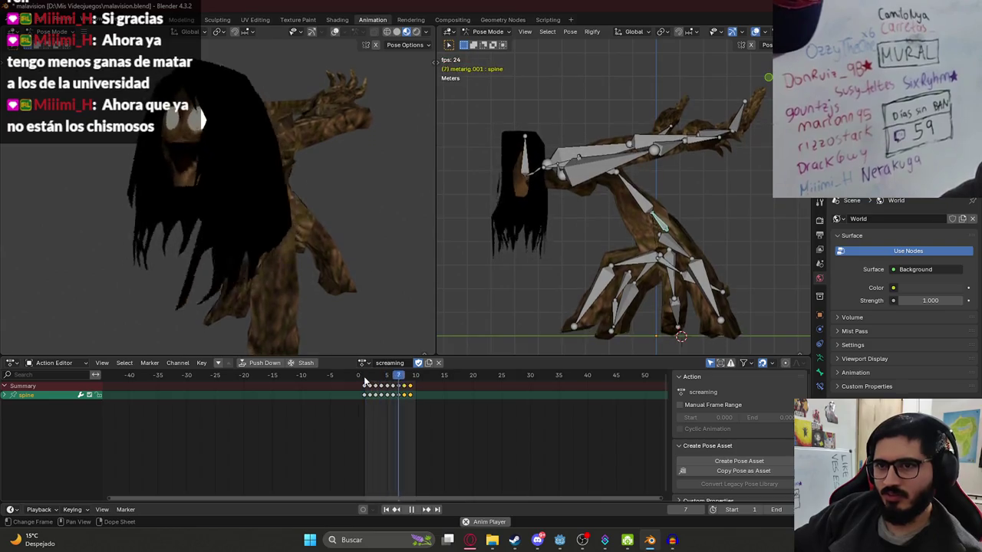
key(space)
- Swap the rig's action from screaming to charge and play it
click(363, 363)
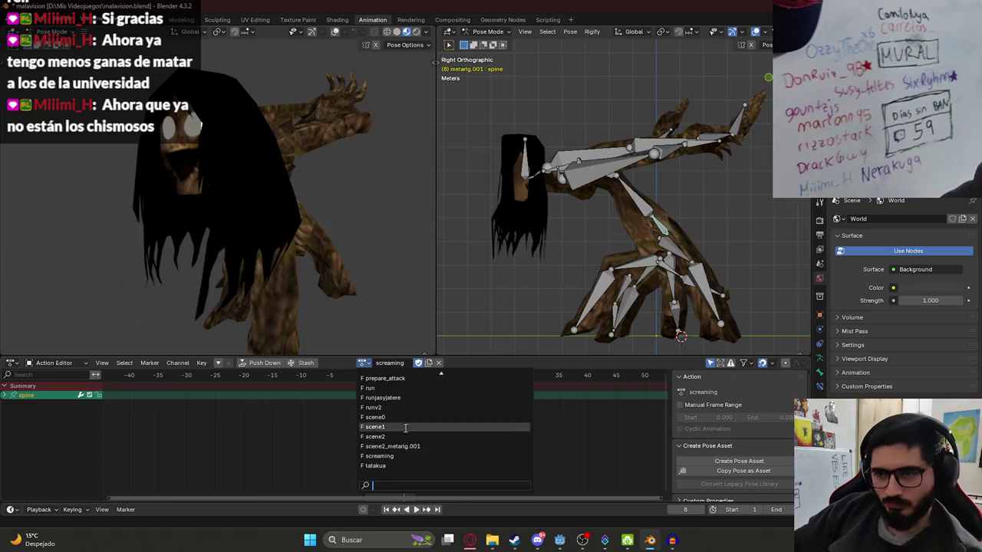
scroll(381, 369, up, 1)
scroll(384, 375, up, 12)
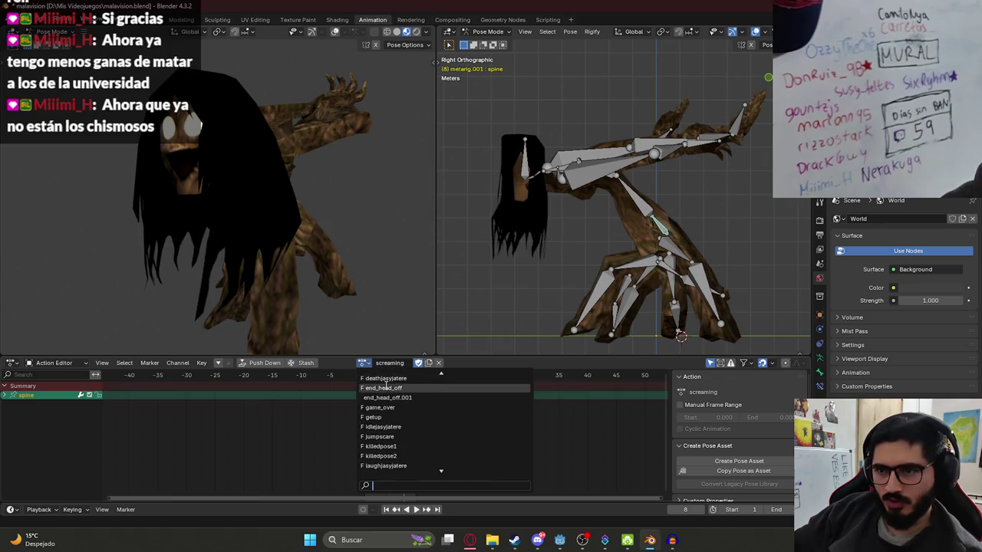
scroll(386, 382, up, 5)
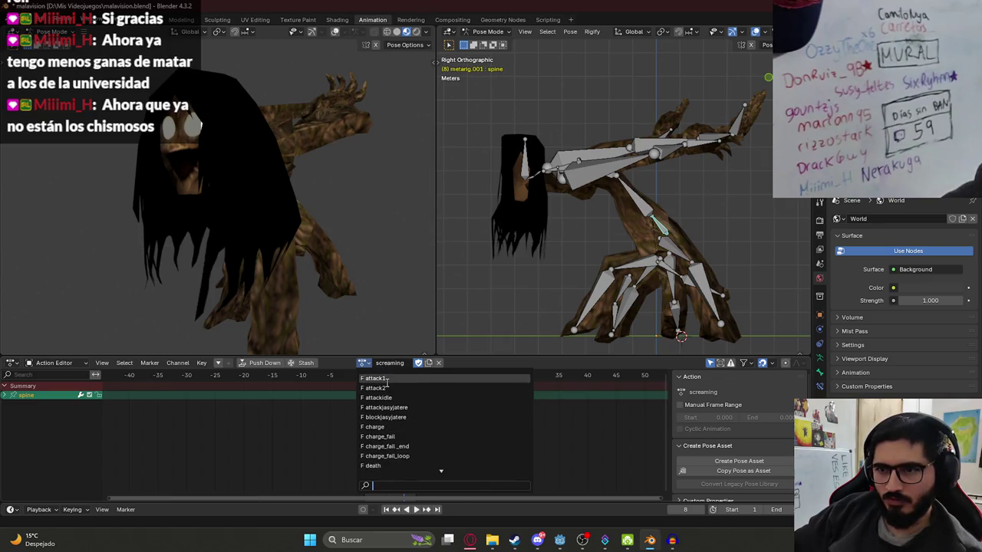
click(375, 426)
click(365, 377)
key(space)
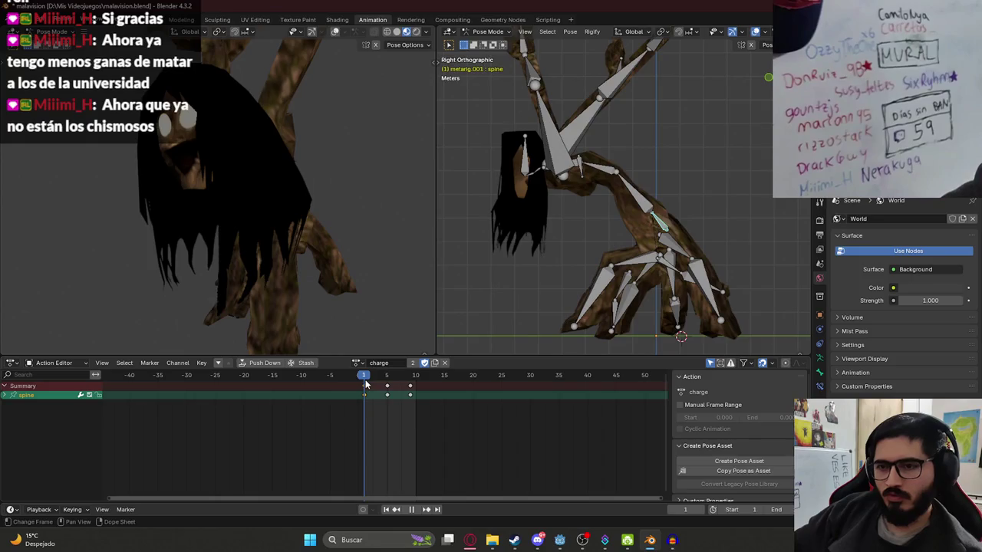
- Trial-delete the charge keyframes, undo it, and replay the charge animation
key(x)
key(a)
key(x)
click(413, 385)
key(ctrl+z)
key(ctrl+z)
key(ctrl+z)
key(space)
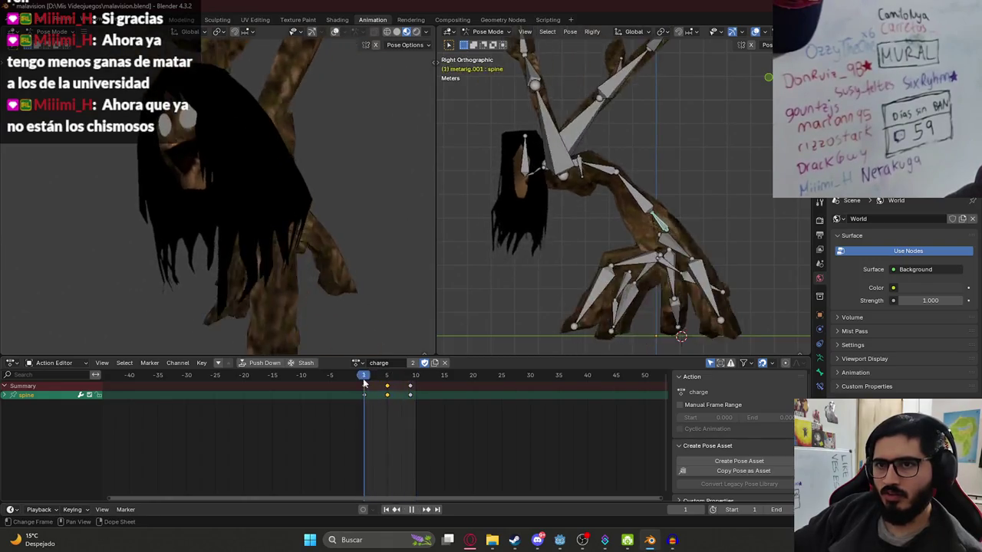
key(space)
- Make the action a single-user copy named second_phase
click(413, 363)
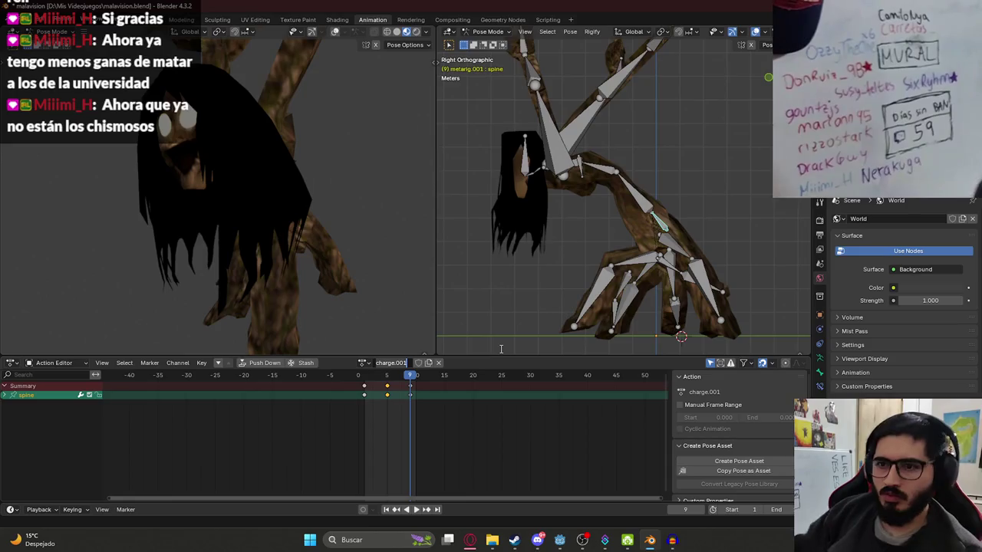
double_click(385, 362)
text(cond_phase)
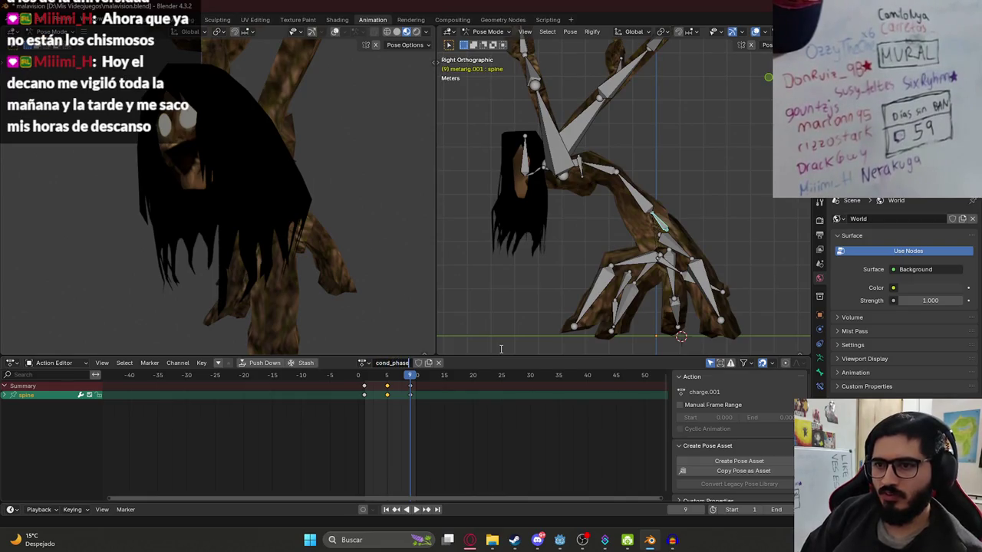
key(Return)
- Delete second_phase's selected keyframes, return to frame 1, and save malavision.blend
key(x)
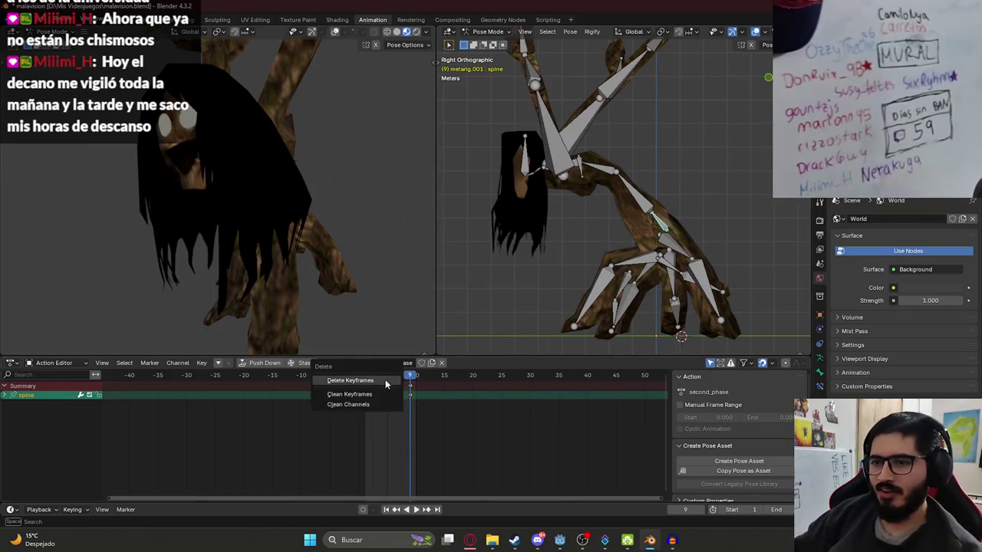
click(396, 383)
key(shift+Left)
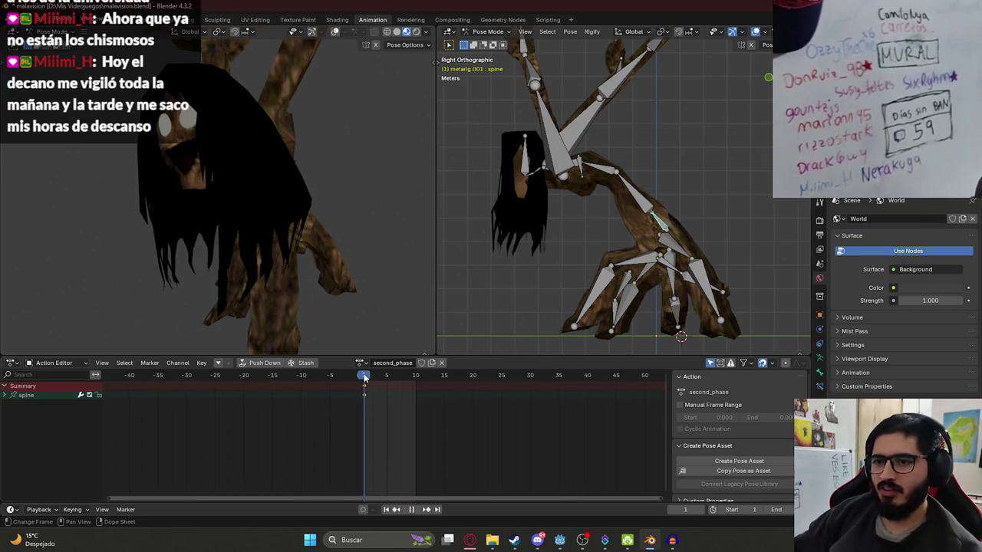
key(ctrl+s)
drag(572, 157, 578, 222)
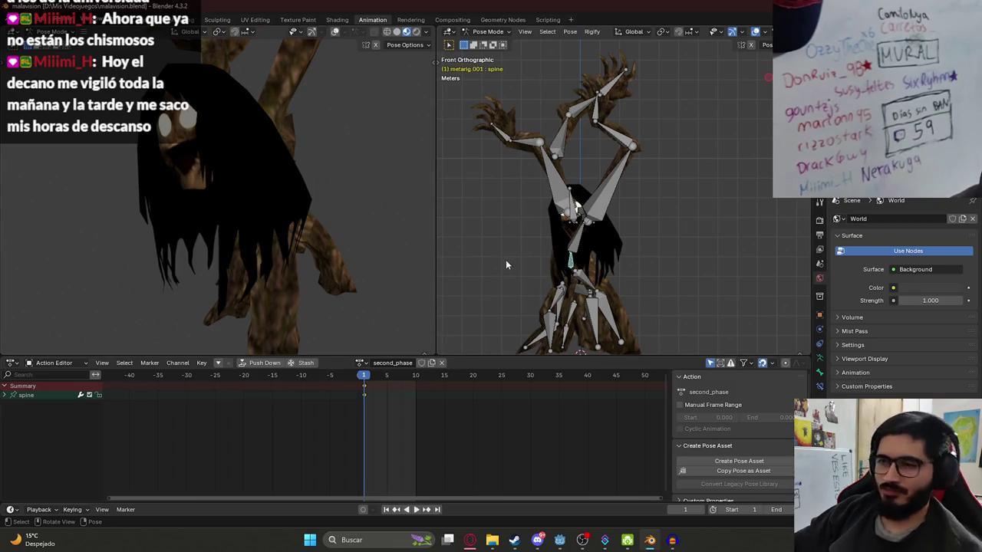
- From the side view, preview second_phase, then delete every bone's keyframes
key(KP_3)
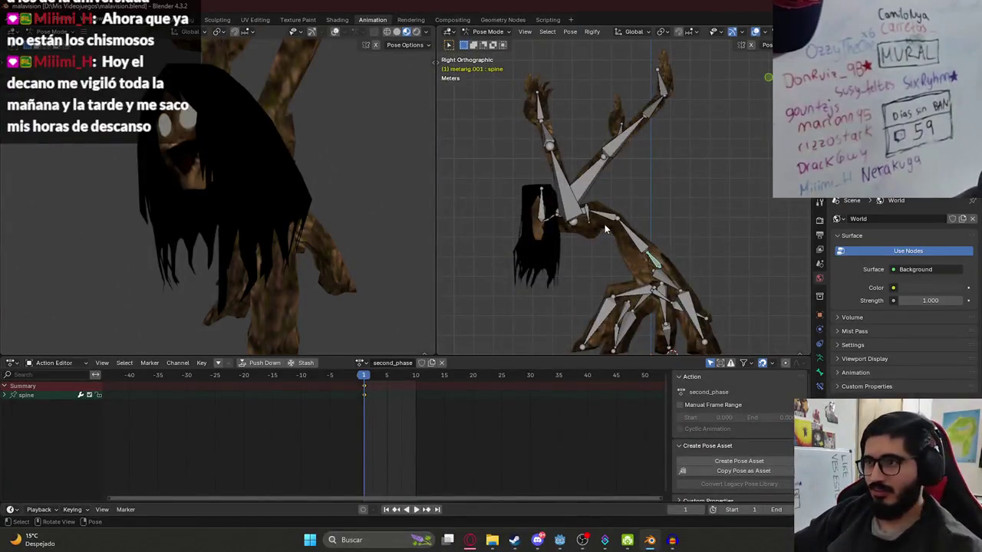
click(604, 218)
key(space)
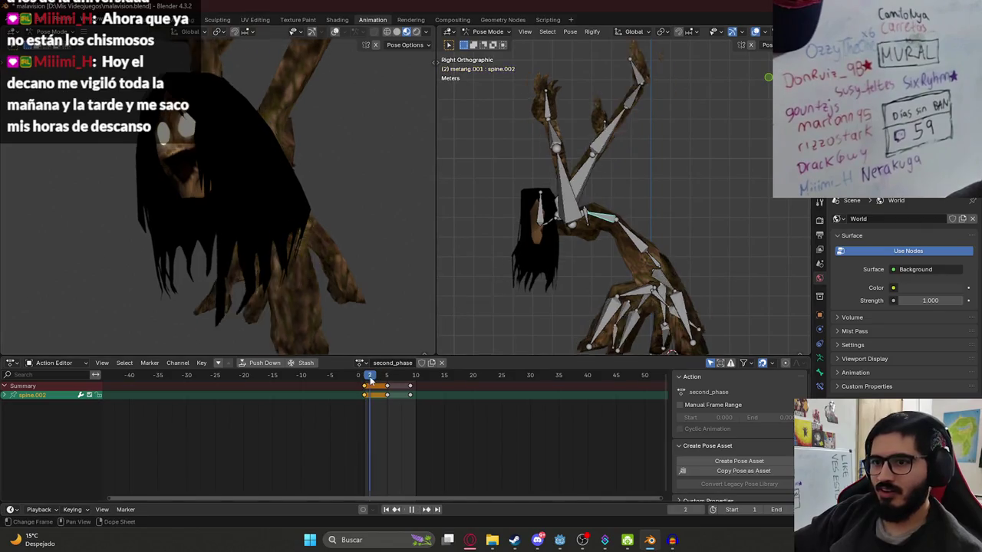
key(Escape)
key(a)
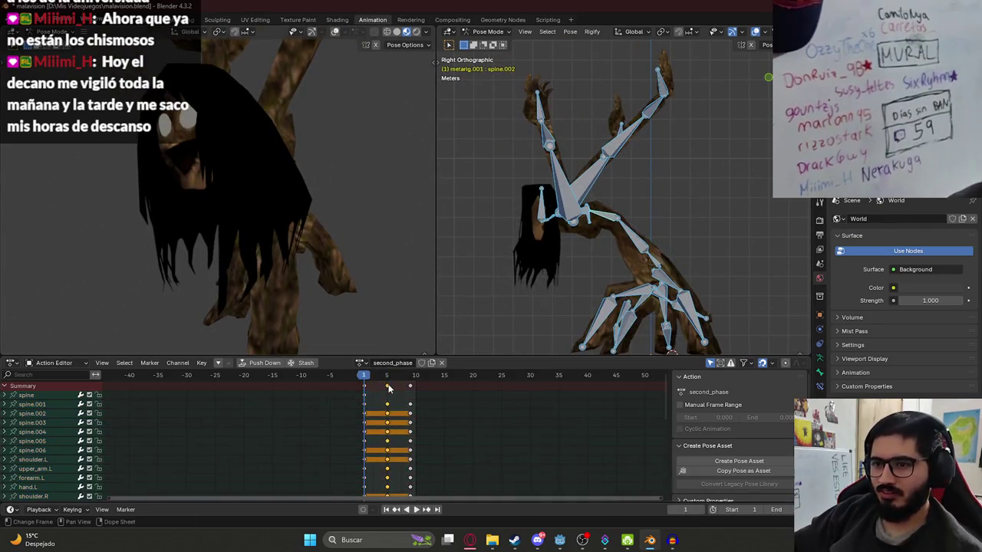
key(Delete)
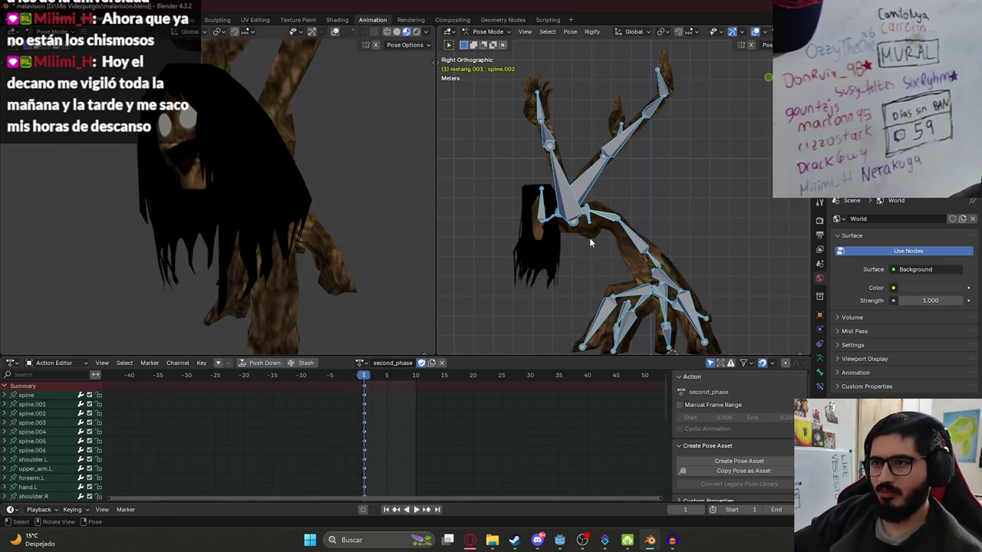
- Set the animation's end frame to 20
click(635, 235)
mouse_move(538, 186)
mouse_down()
mouse_move(509, 203)
mouse_move(428, 326)
mouse_up()
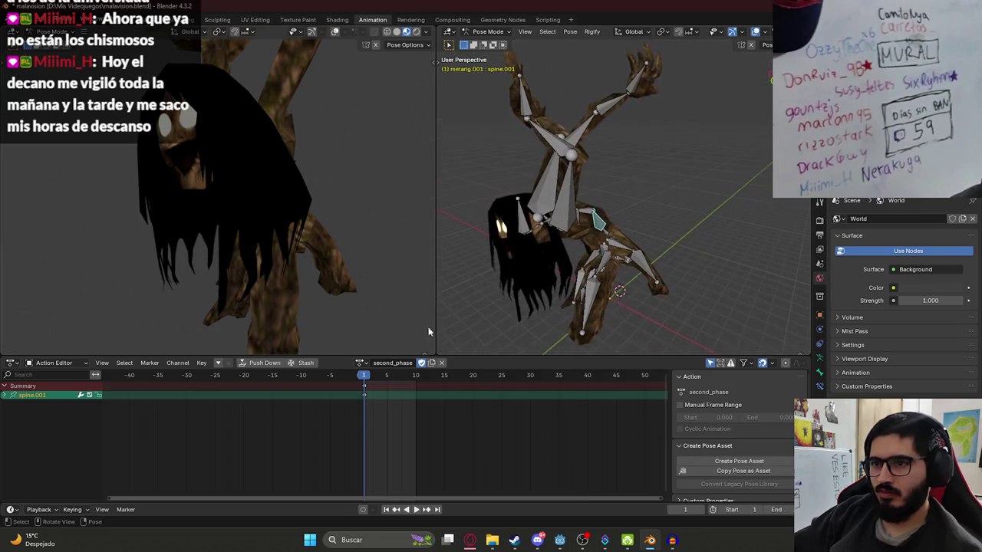
click(776, 509)
text(20)
key(Return)
key(space)
key(space)
- In front view, lower upper_arm.L to horizontal and re-angle forearm.L
key(KP_1)
click(633, 152)
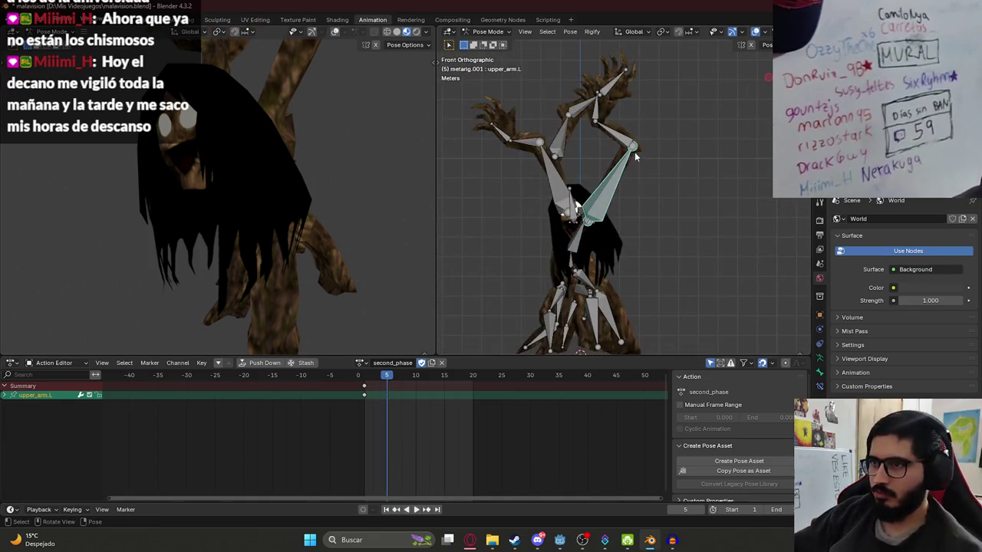
key(r)
click(675, 227)
click(694, 232)
key(r)
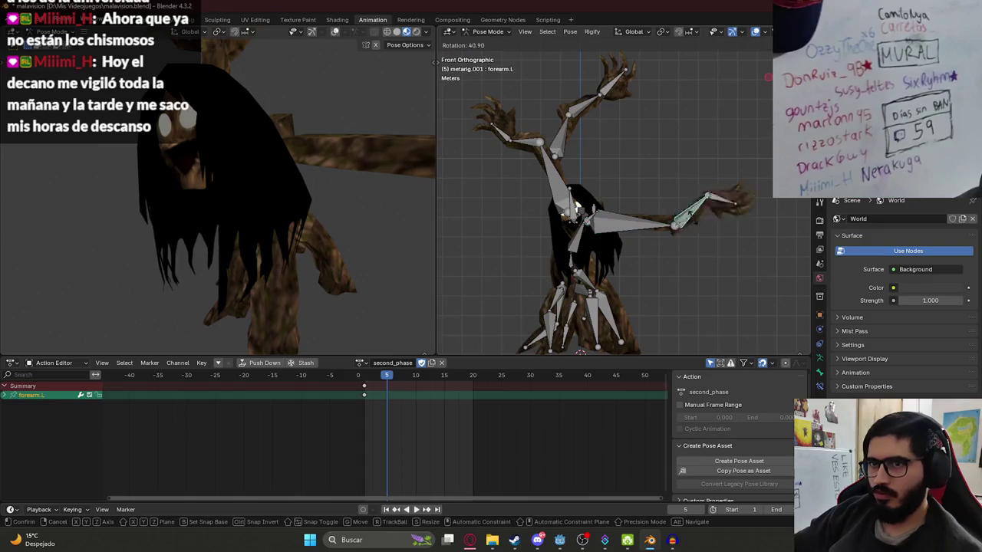
key(Return)
- Lower upper_arm.R to horizontal, let forearm.R.001 hang lower, and rotate hand.R
click(554, 165)
key(r)
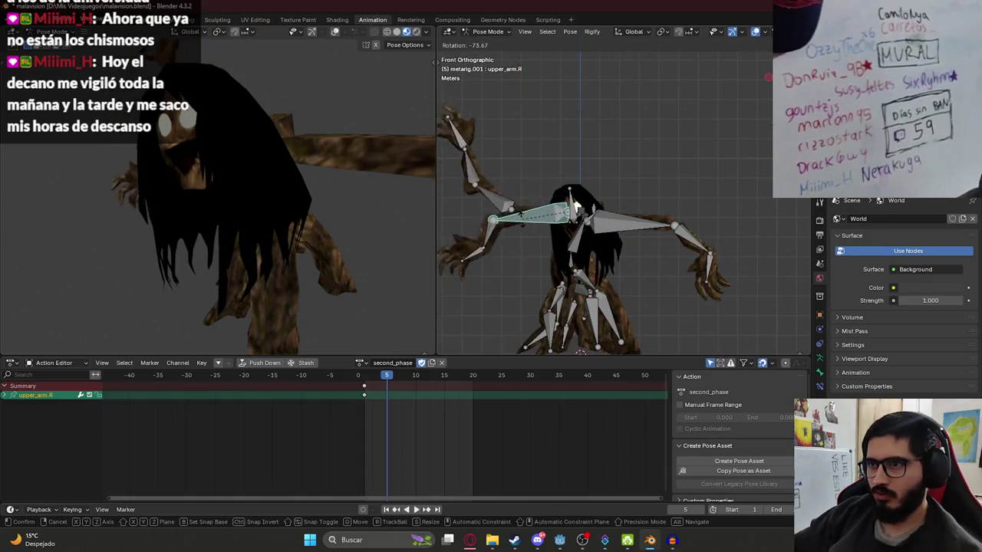
click(517, 232)
click(482, 216)
key(r)
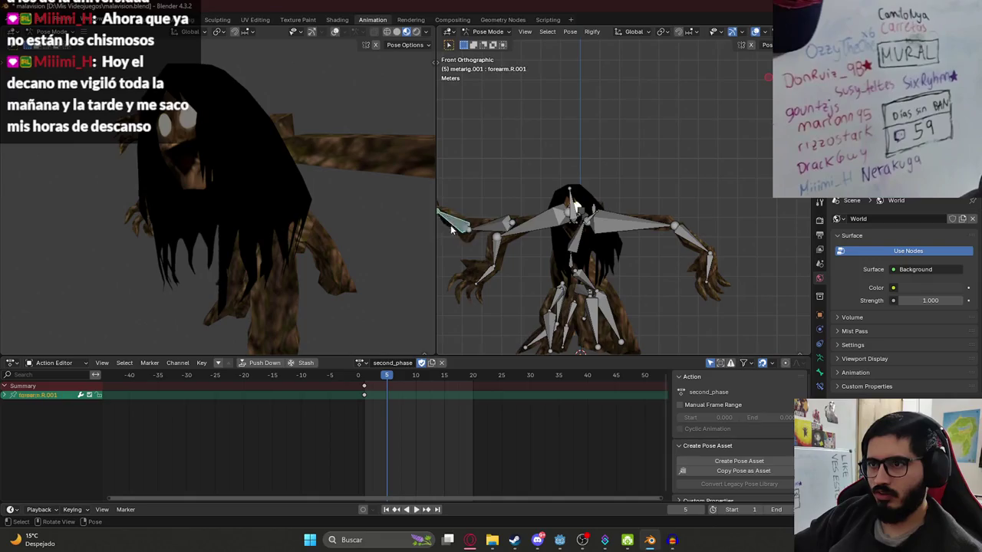
click(489, 259)
key(r)
click(502, 270)
click(512, 273)
key(r)
click(528, 273)
- Rotate the top spine bone spine.006 around the global X axis
click(574, 203)
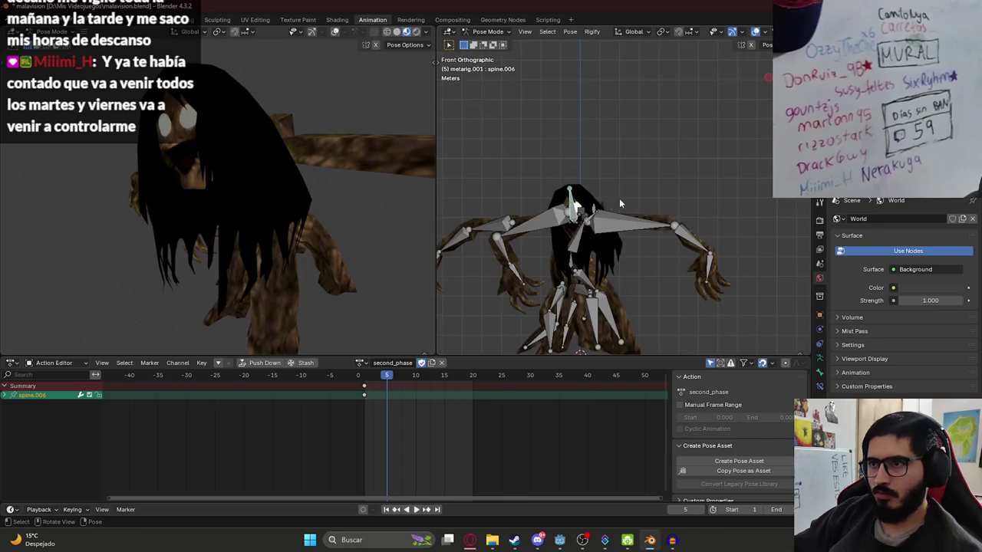
drag(619, 198, 659, 211)
key(r)
key(x)
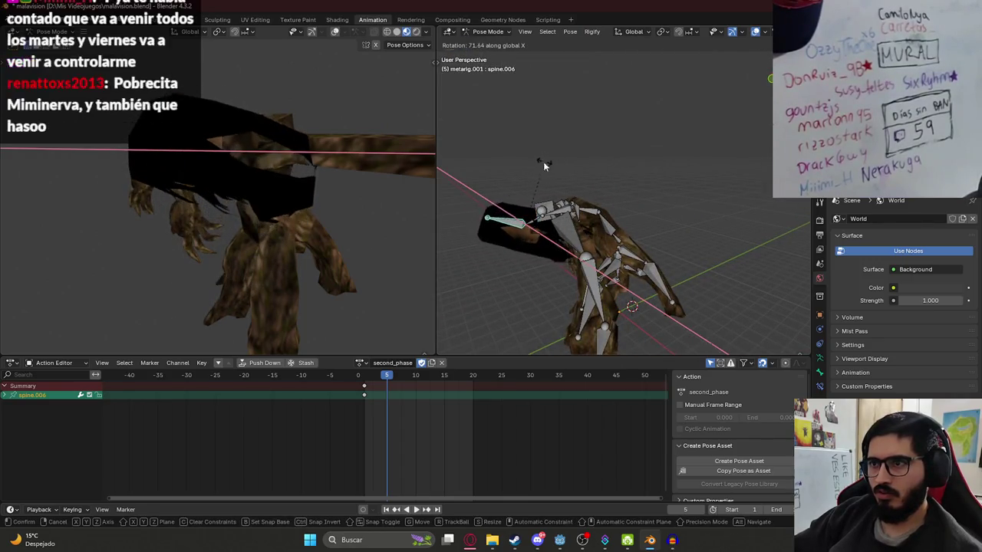
click(543, 163)
- From the side view, rotate spine.001 and spine.002 to hunch the back
key(KP_3)
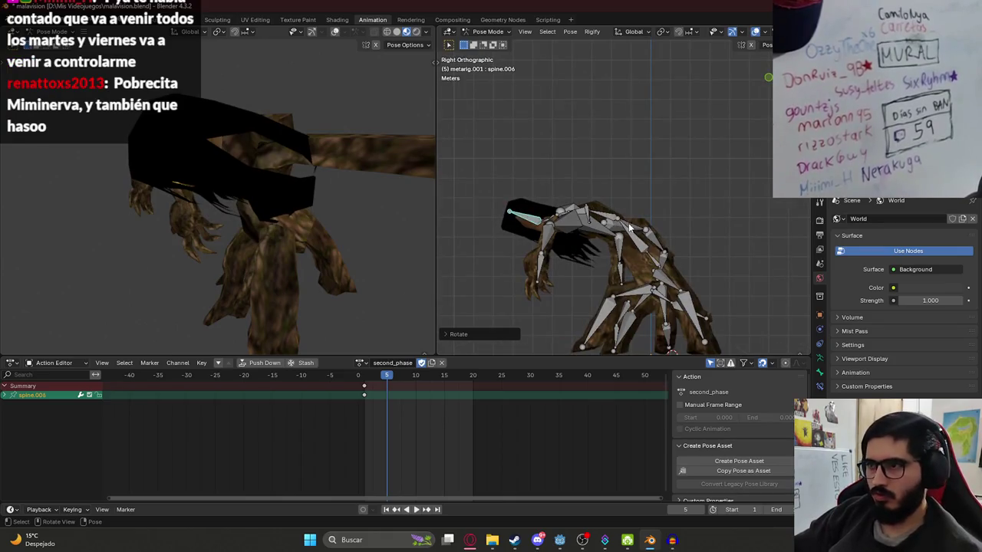
click(627, 230)
key(r)
click(606, 205)
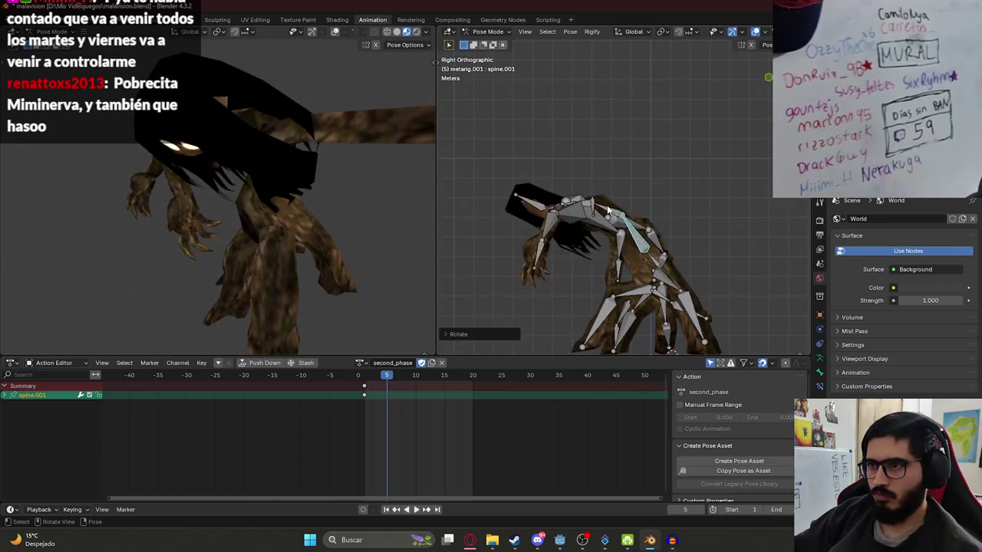
click(595, 211)
key(r)
click(595, 211)
- Key the whole hunched pose at frame 5, then move those keys to frame 10
key(a)
key(i)
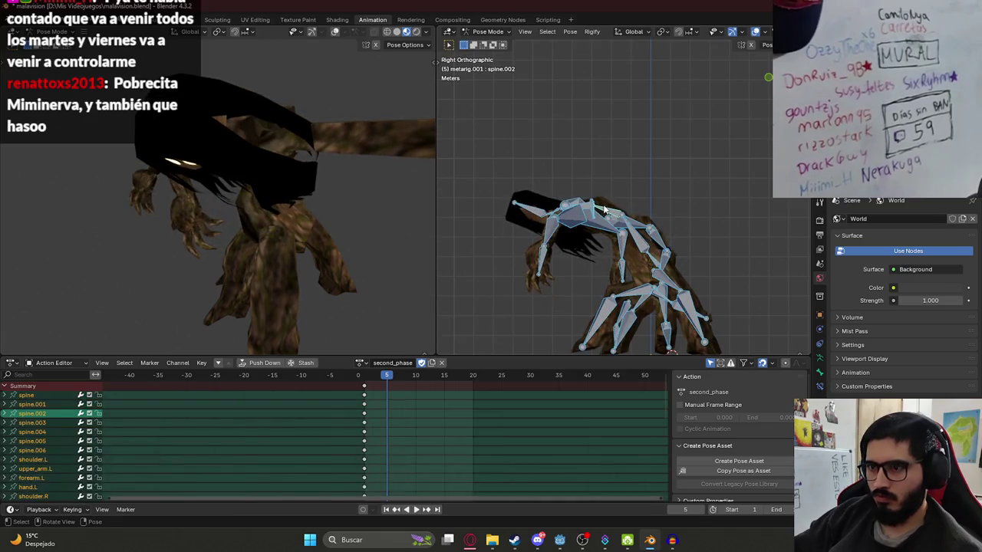
key(space)
key(space)
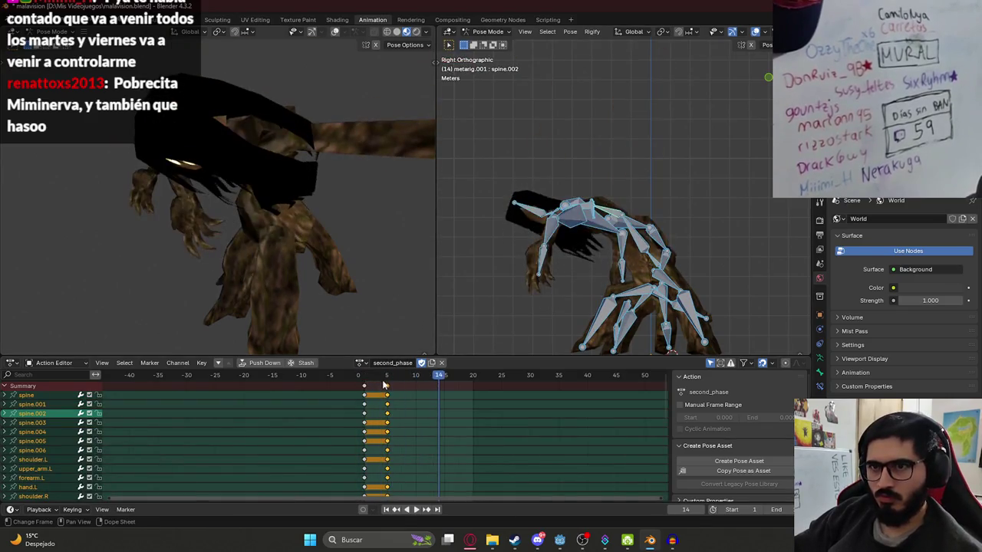
click(390, 387)
drag(390, 386, 416, 390)
click(417, 390)
click(415, 375)
- Re-bend spine.001 at frame 10, key all bones, and preview the motion
click(644, 245)
key(r)
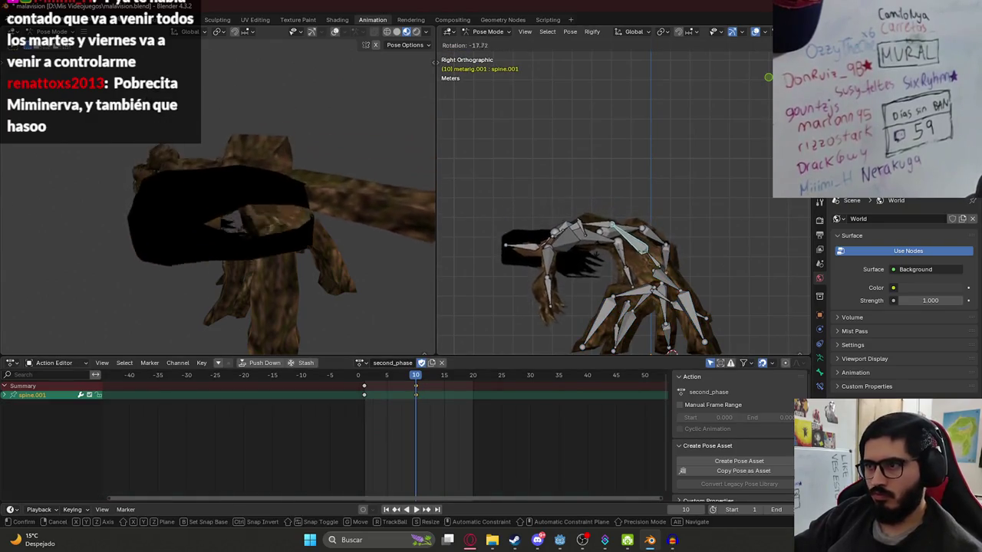
click(526, 251)
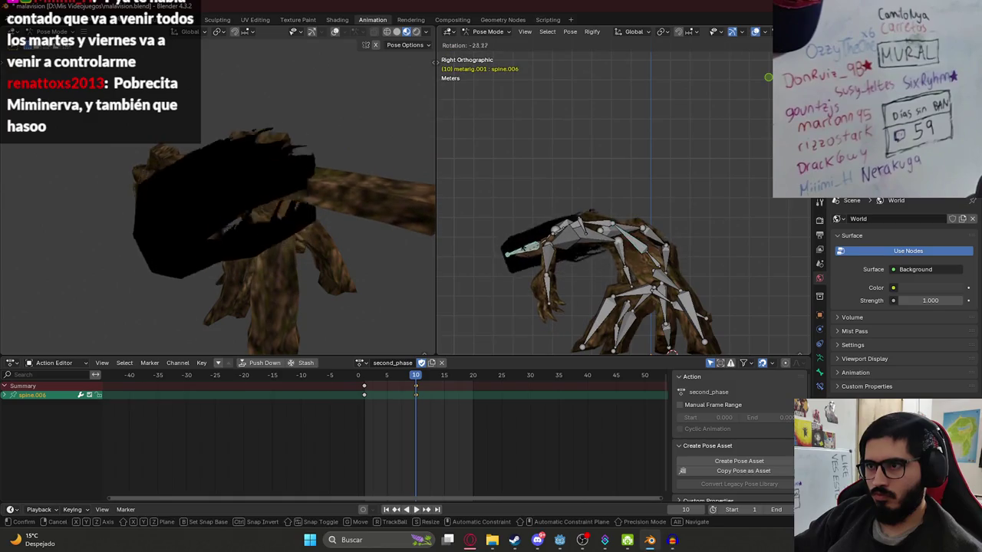
click(578, 232)
key(a)
key(space)
key(space)
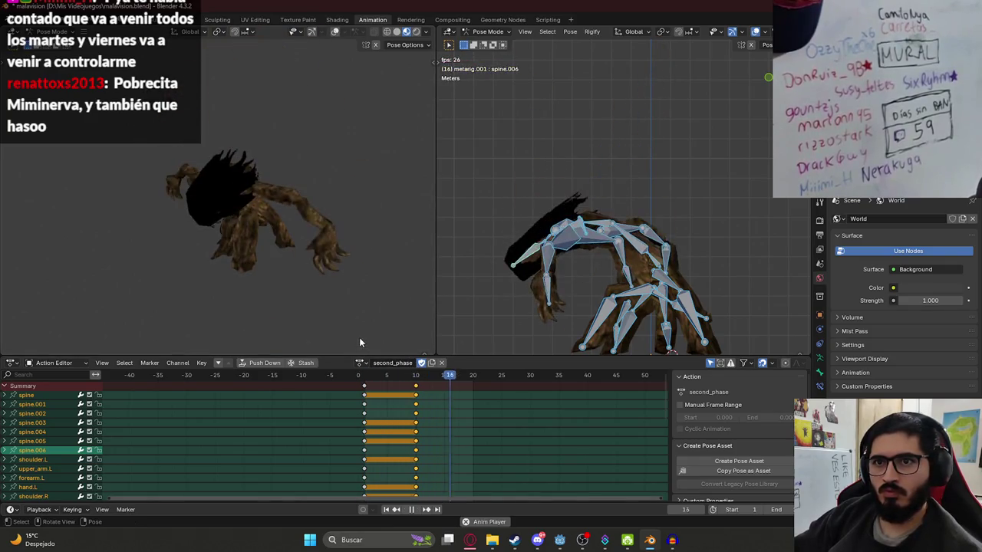
key(space)
key(space)
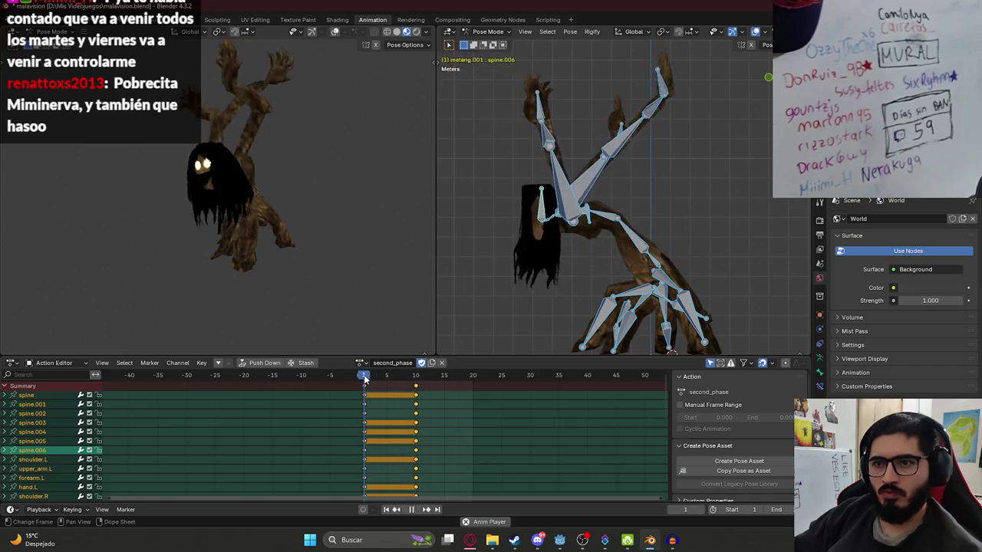
key(space)
- Shift the frame-10 keys forward by 10 to frame 20 and confirm end frame 20
text(g10)
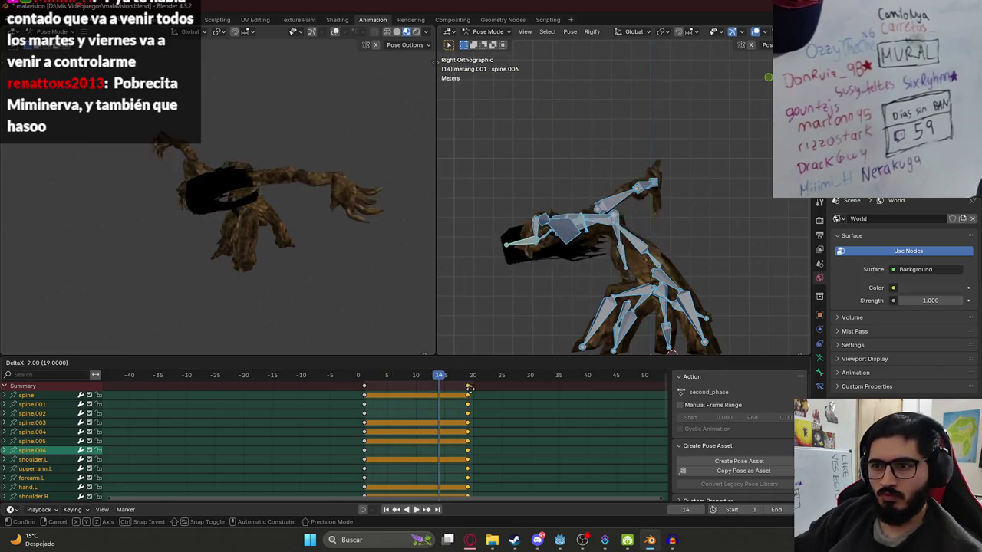
key(Return)
key(space)
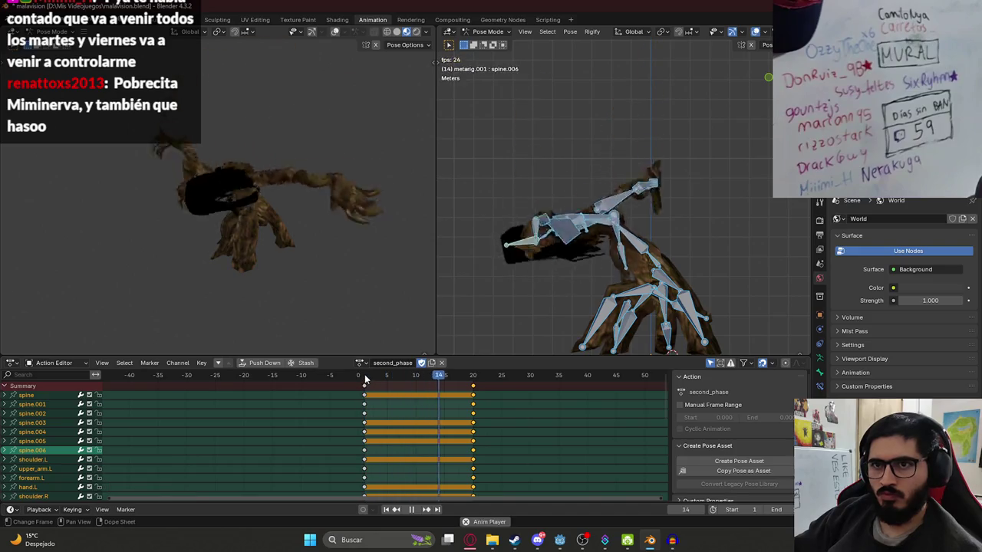
key(space)
click(782, 509)
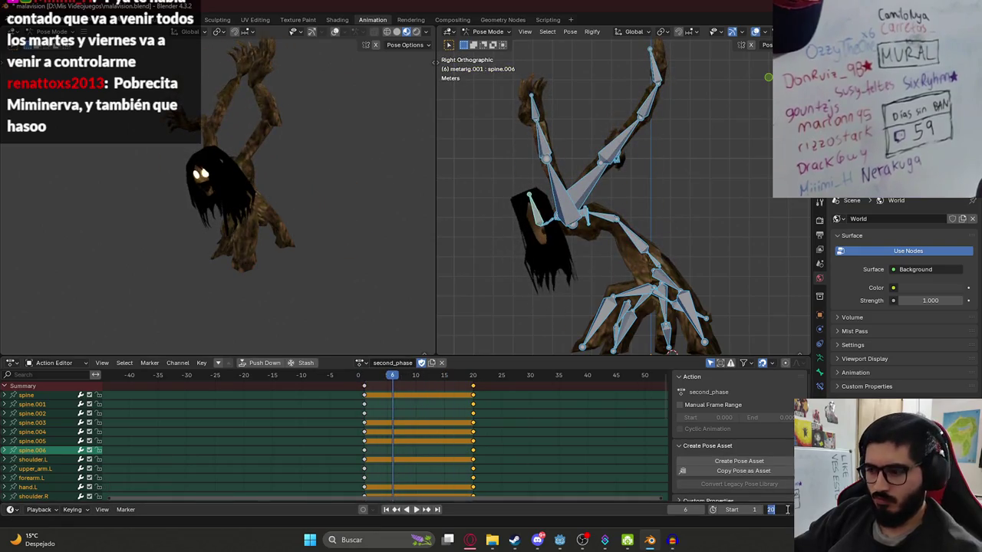
key(Return)
mouse_move(580, 279)
mouse_down()
mouse_move(547, 227)
mouse_move(561, 235)
mouse_up()
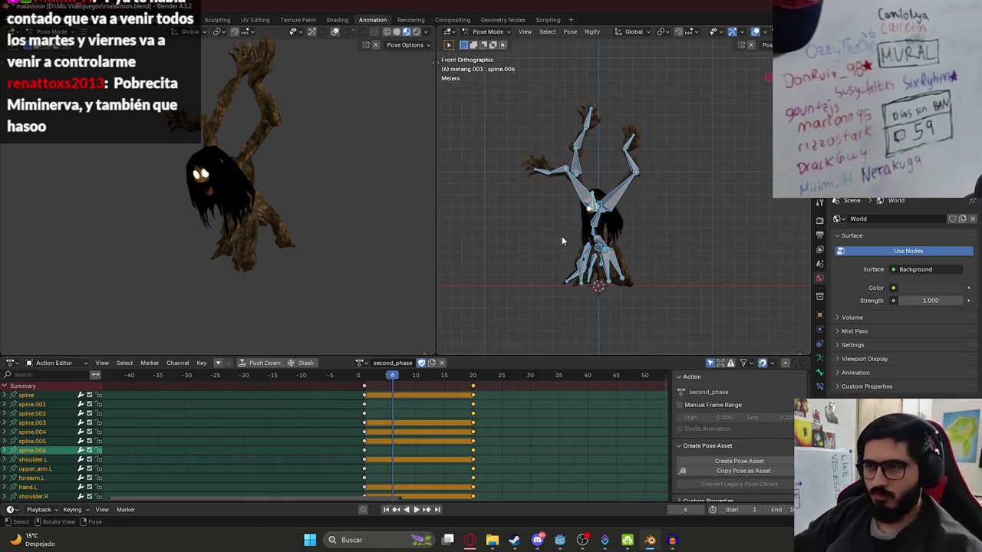
key(space)
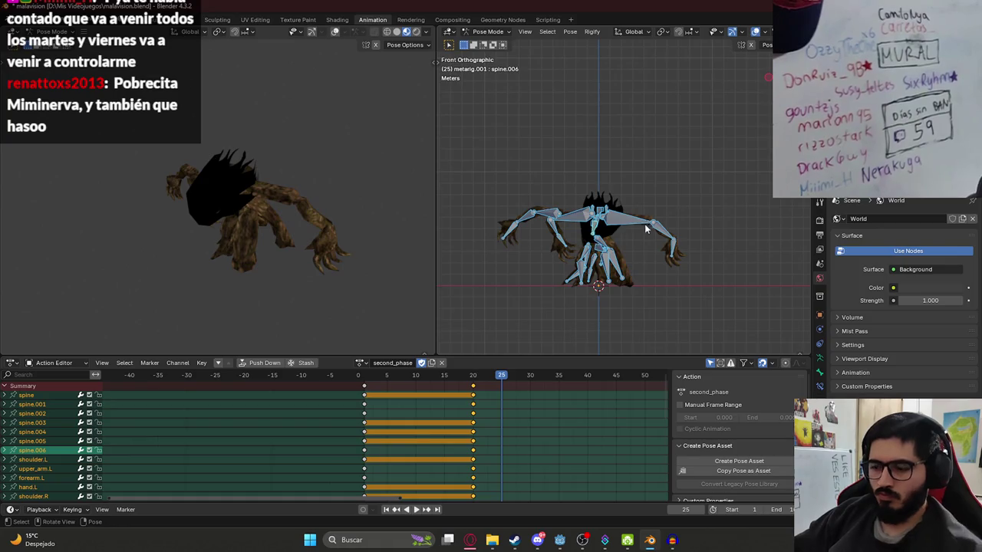
- At frame 21, lower the root spine bone 0.13 m along Z
key(KP_3)
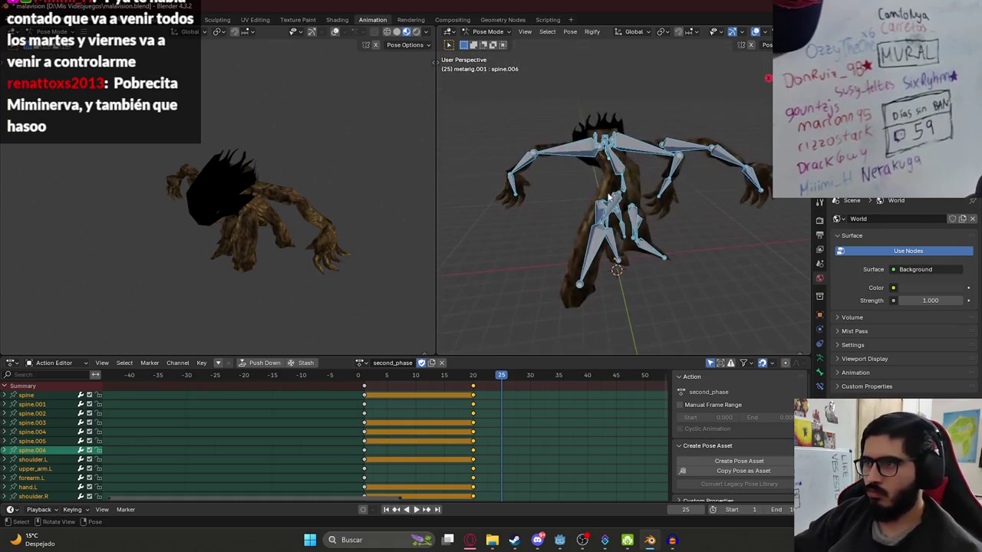
click(623, 185)
click(477, 377)
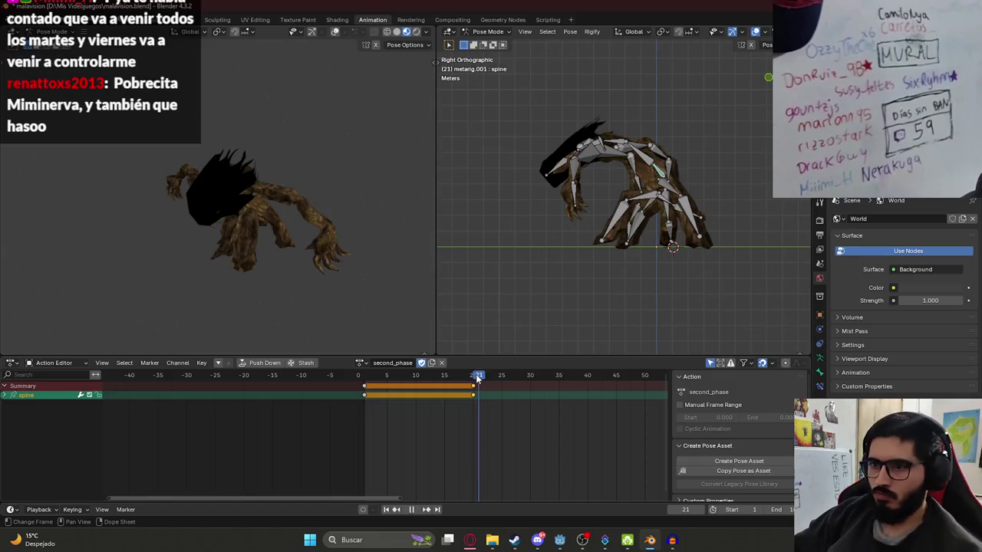
key(g)
key(z)
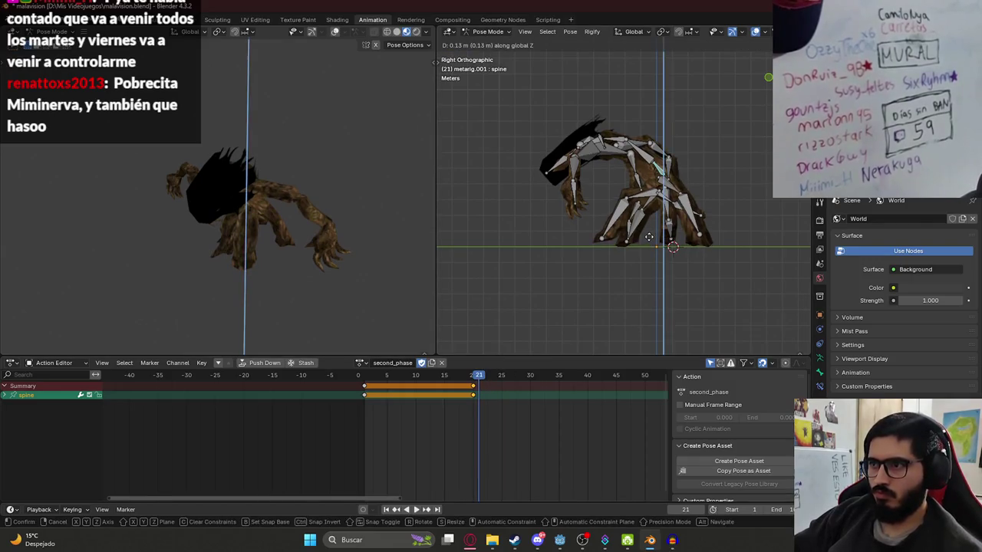
click(648, 241)
click(456, 393)
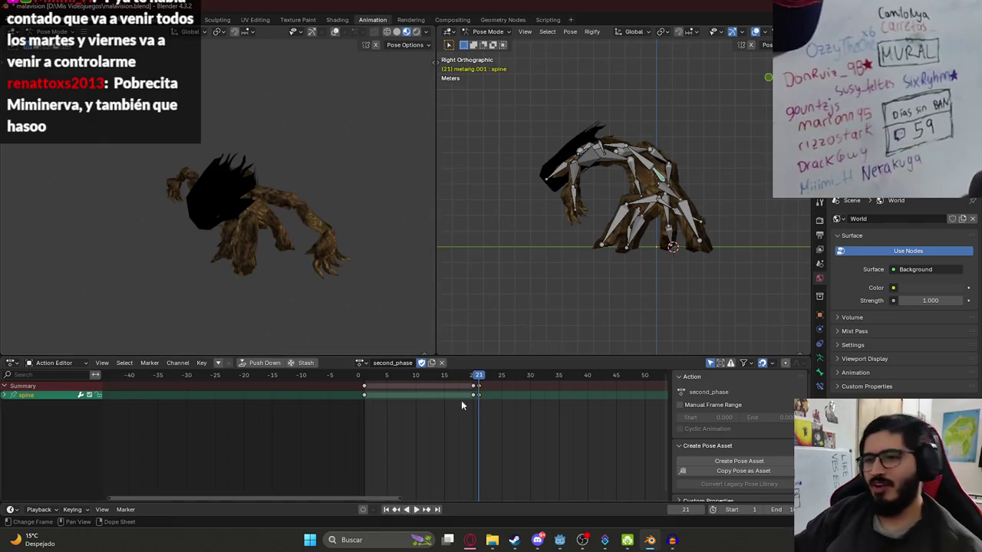
- Copy the spine pose at frame 20 and paste it at frame 22
scroll(712, 228, up, 3)
drag(713, 229, 583, 212)
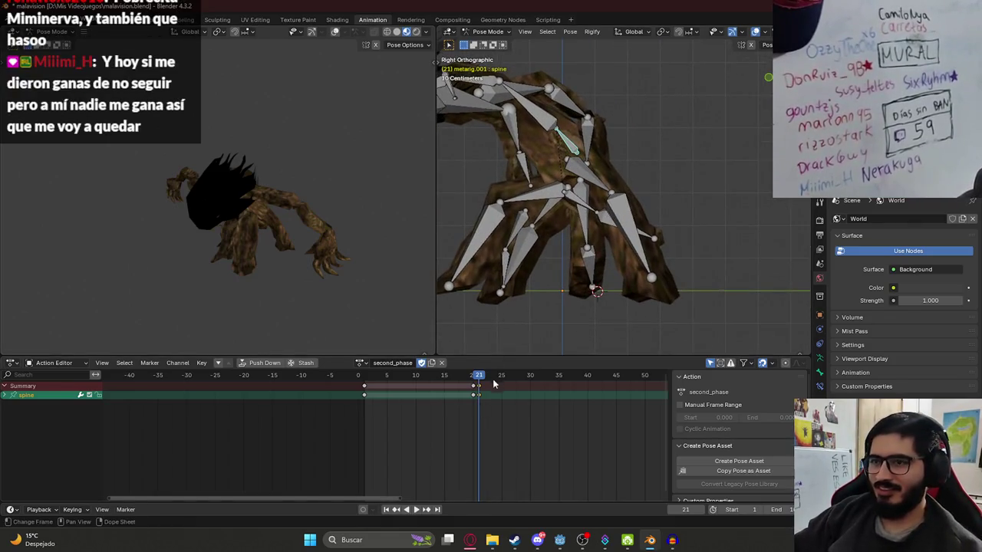
key(Left)
key(ctrl+c)
key(Right)
key(Right)
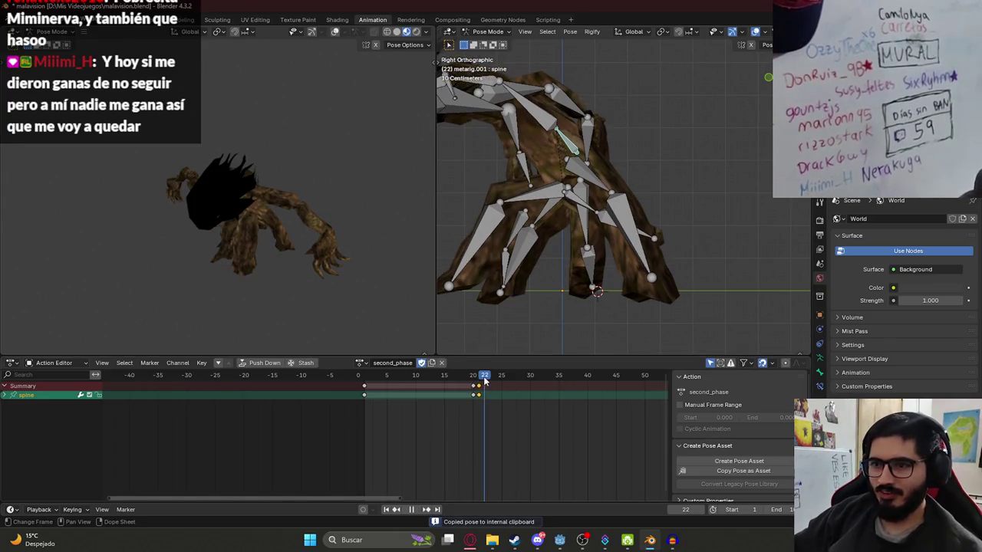
key(ctrl+v)
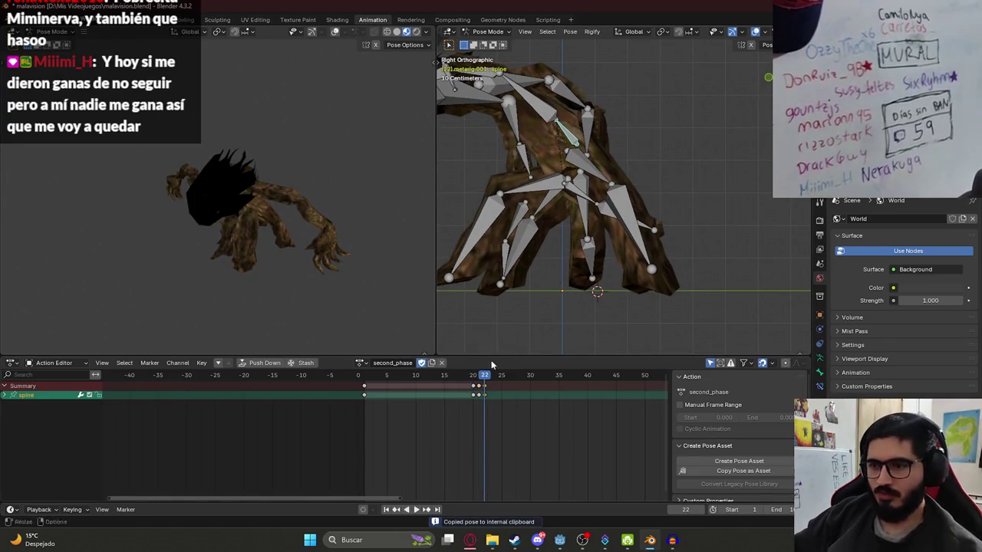
- Duplicate the spine shake keys three times further along the timeline and preview the shake
click(484, 386)
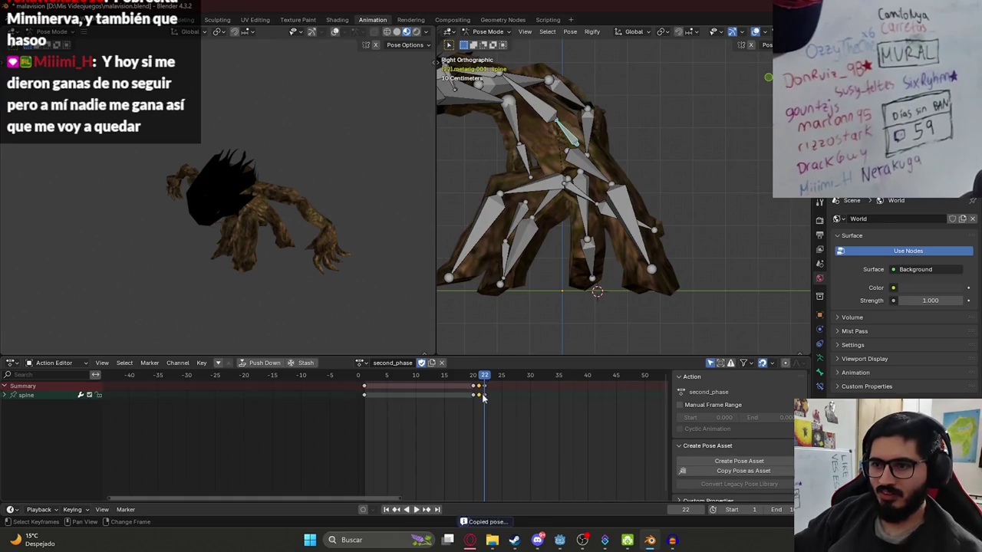
key(shift+d)
click(502, 385)
key(shift+d)
click(514, 386)
key(shift+d)
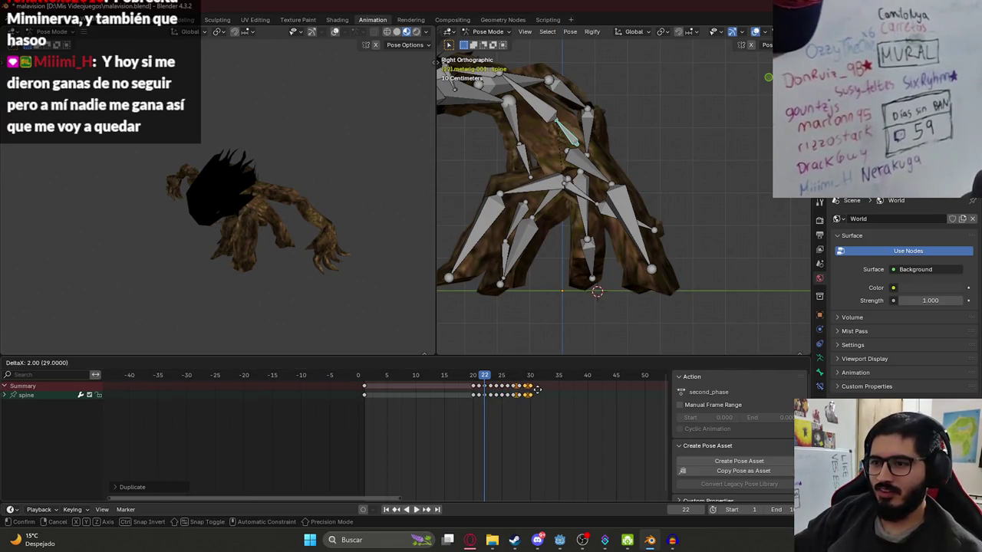
click(537, 389)
click(470, 375)
key(space)
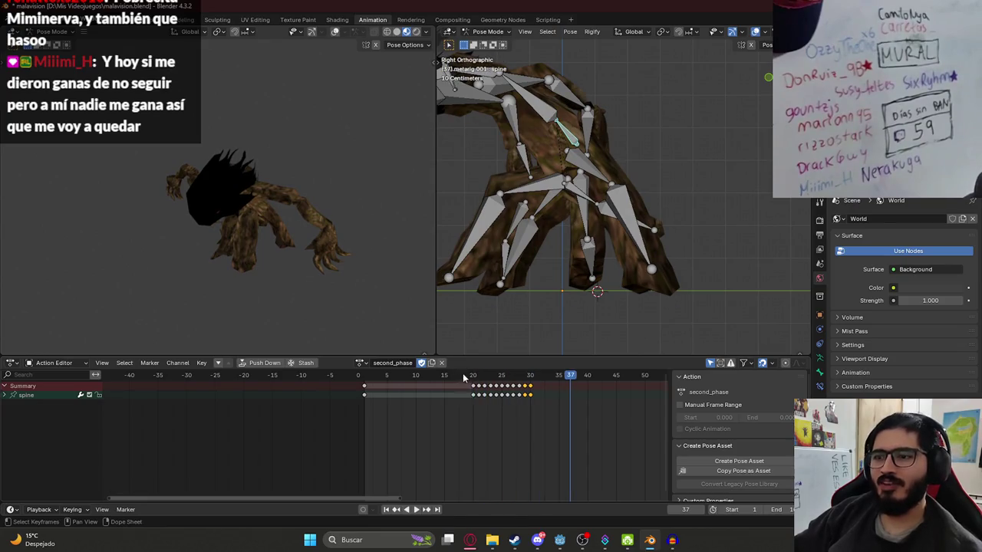
key(space)
- Extend the shake with three more duplicated key sets and replay it
key(shift+d)
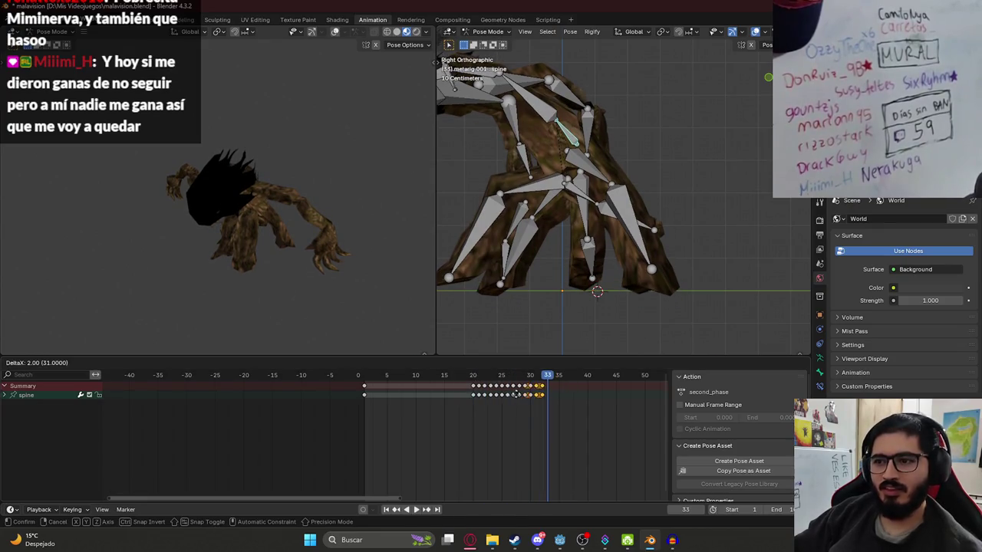
click(519, 394)
key(shift+d)
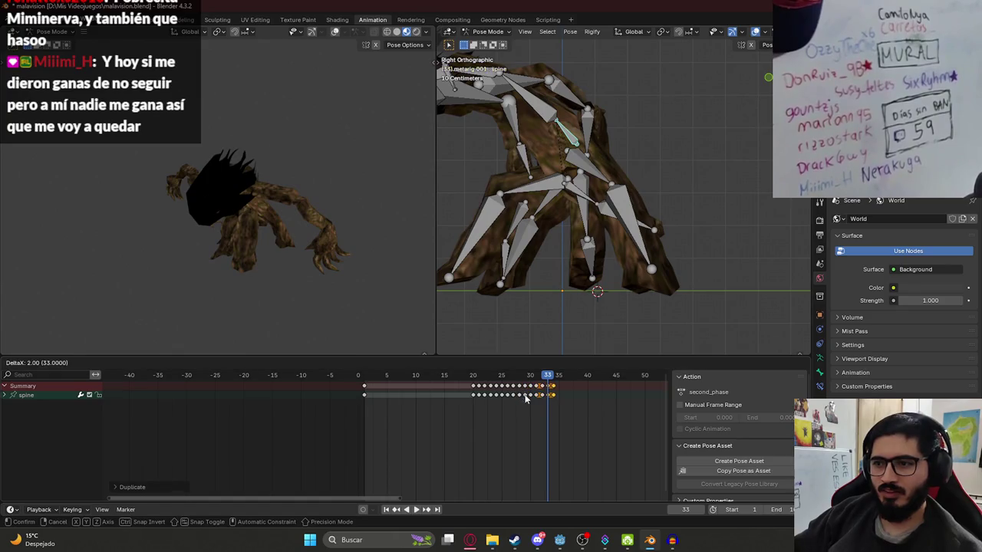
click(525, 397)
key(space)
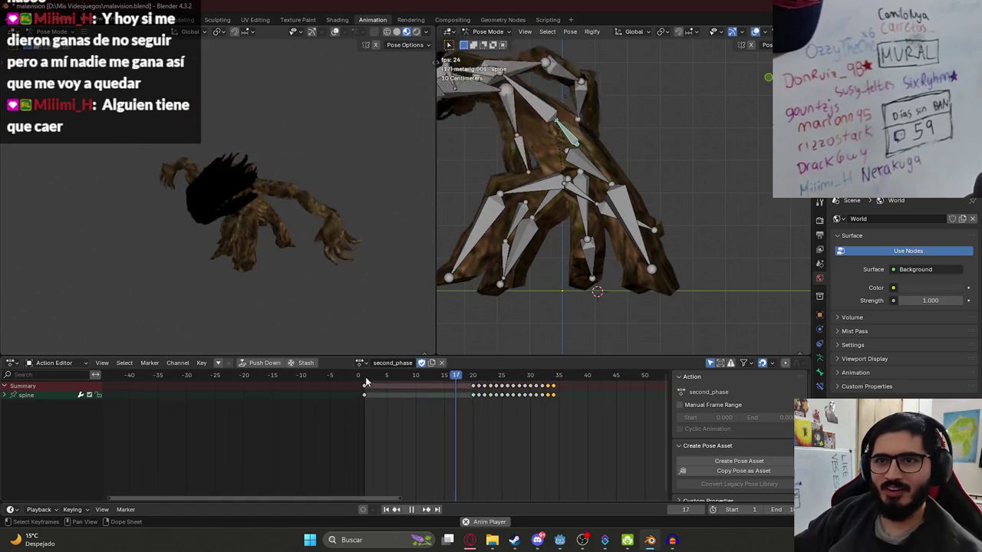
key(space)
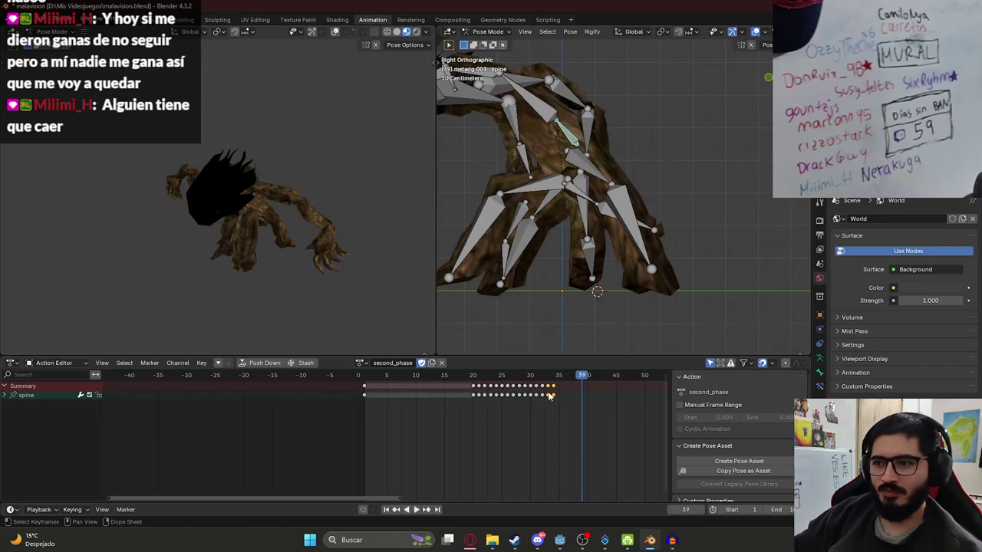
key(shift+d)
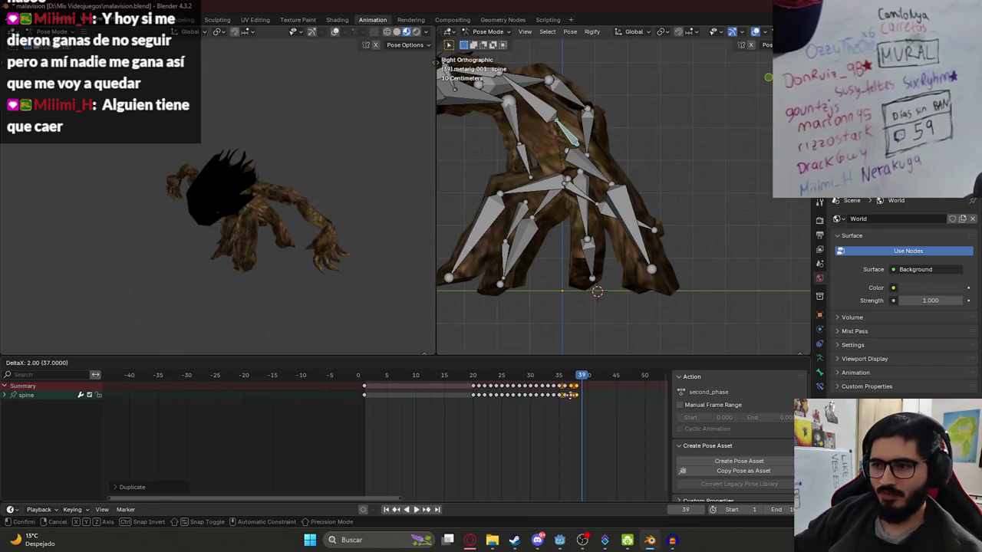
key(Return)
key(space)
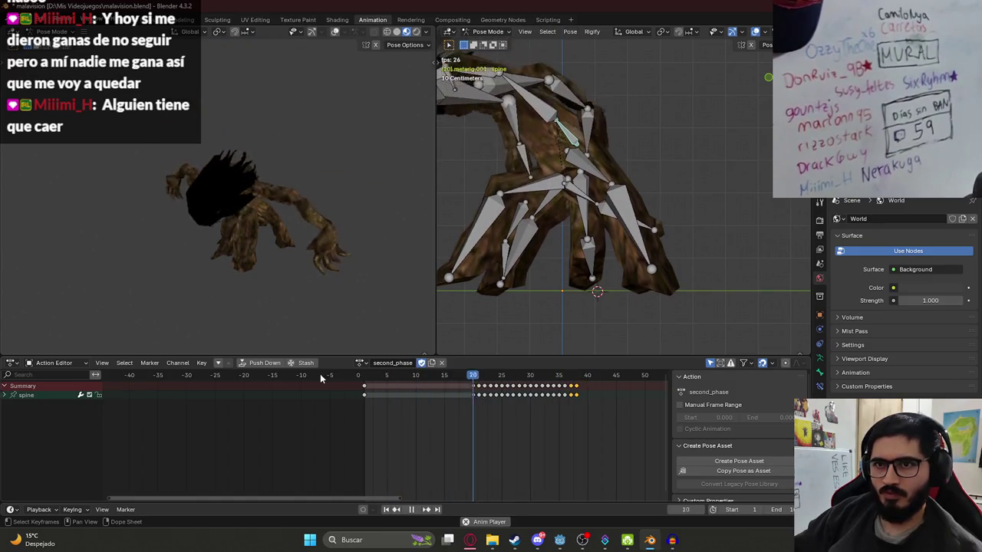
- Duplicate the spine keys twice more after frame 39, reaching about frame 45, and preview
click(572, 377)
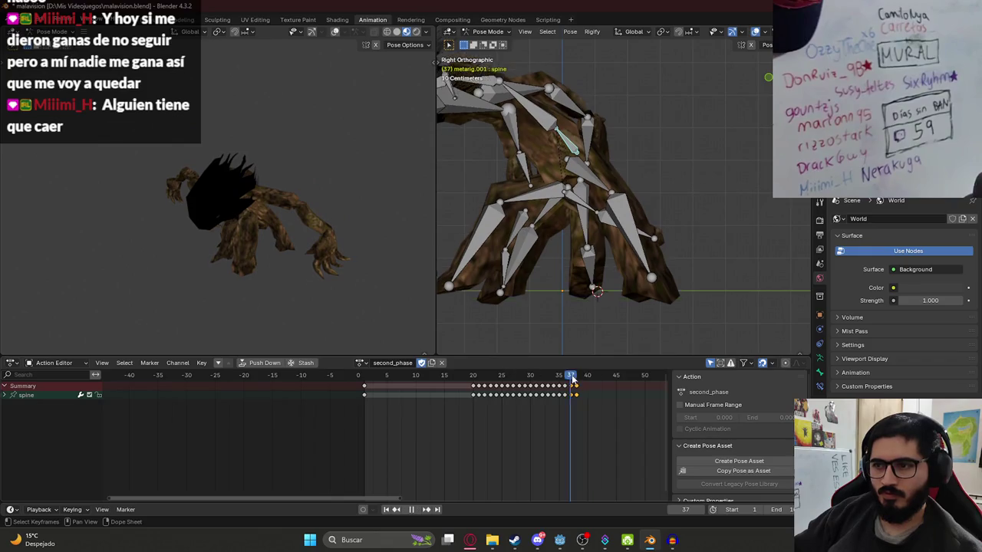
click(582, 375)
key(shift+d)
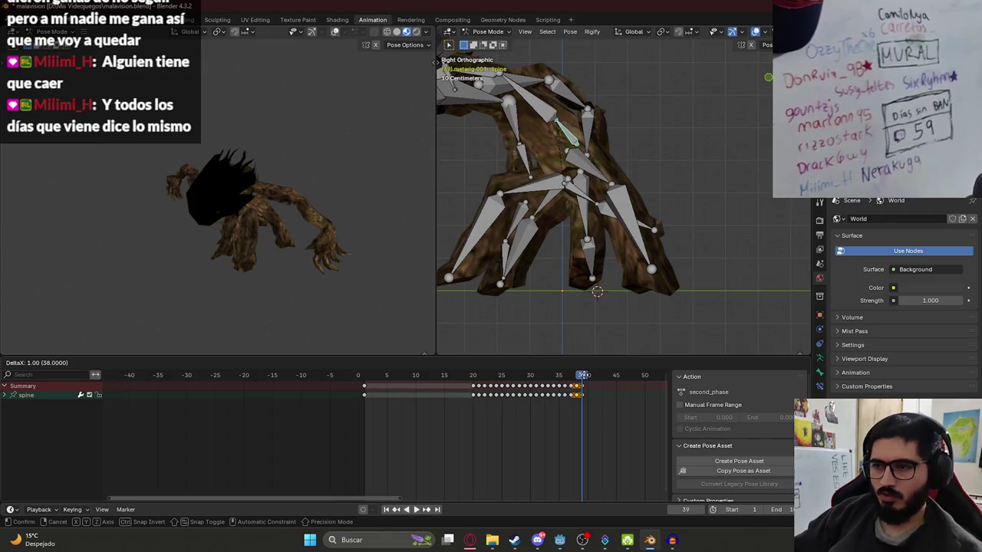
click(603, 392)
click(606, 393)
key(shift+d)
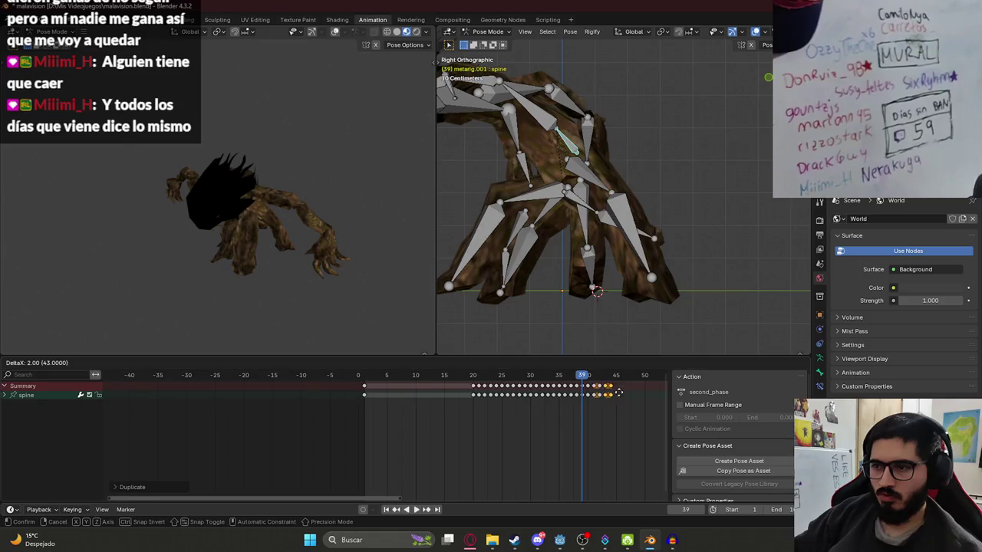
click(601, 383)
key(space)
key(space)
- Paste frame 20's pose at frame 45, undo it, and move to frame 50
click(478, 376)
key(ctrl+c)
click(611, 378)
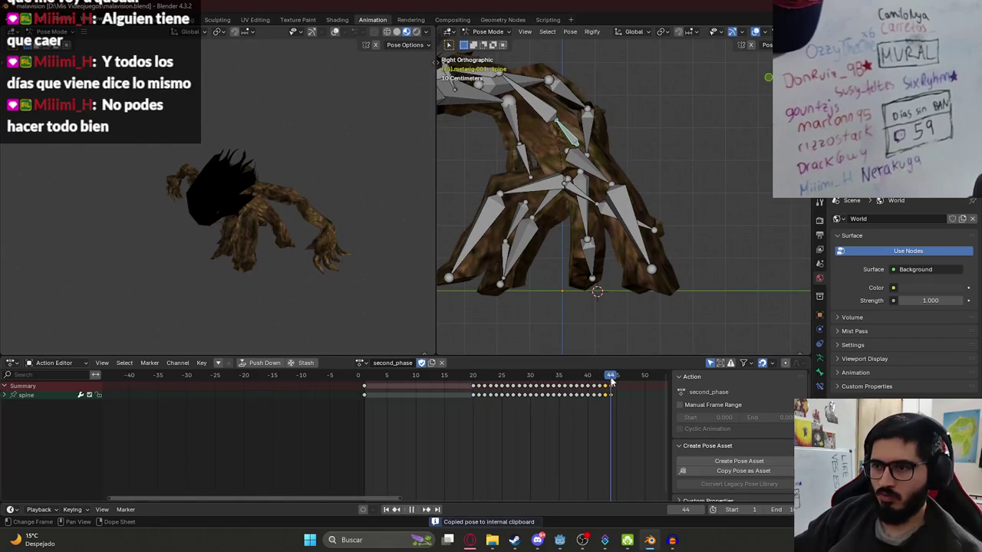
click(614, 377)
key(ctrl+v)
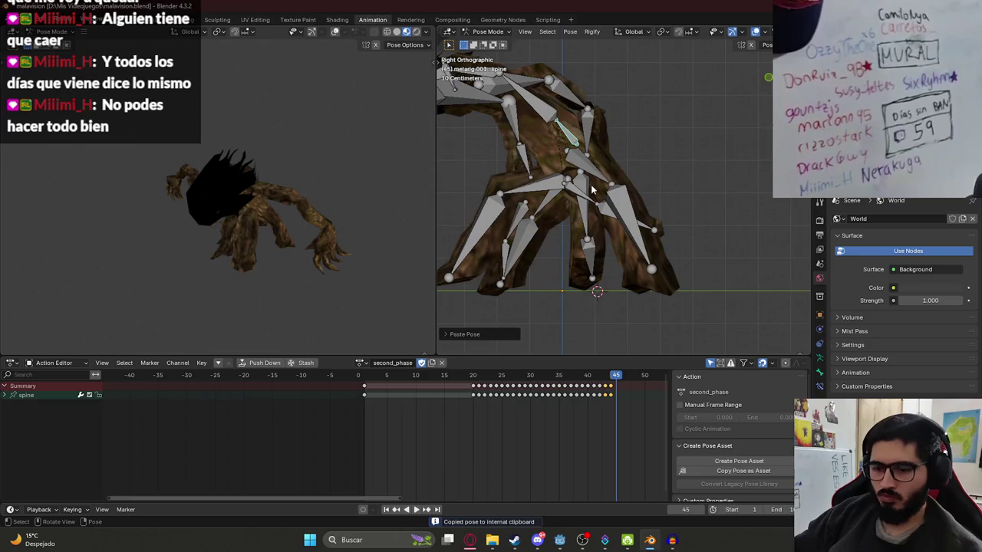
key(ctrl+z)
drag(622, 377, 644, 380)
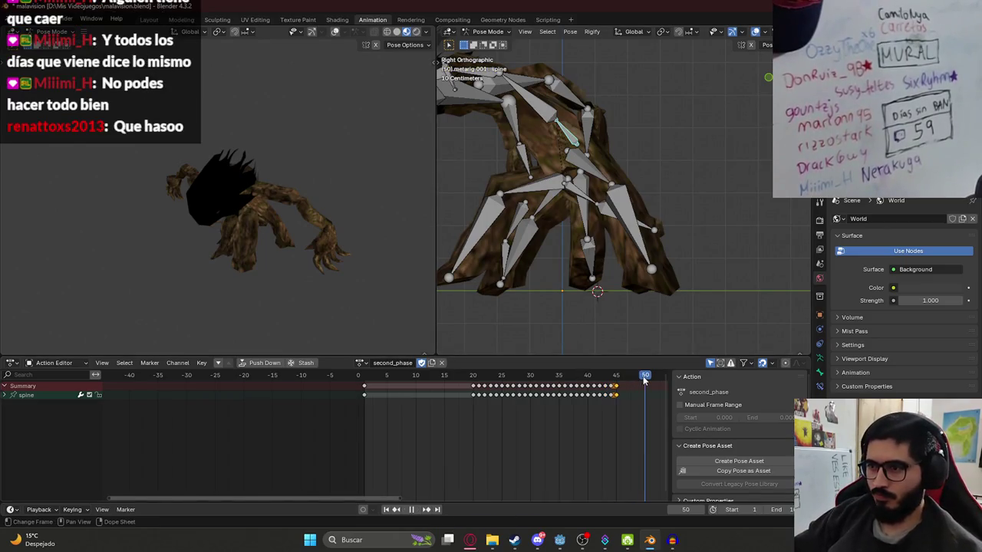
click(567, 139)
key(r)
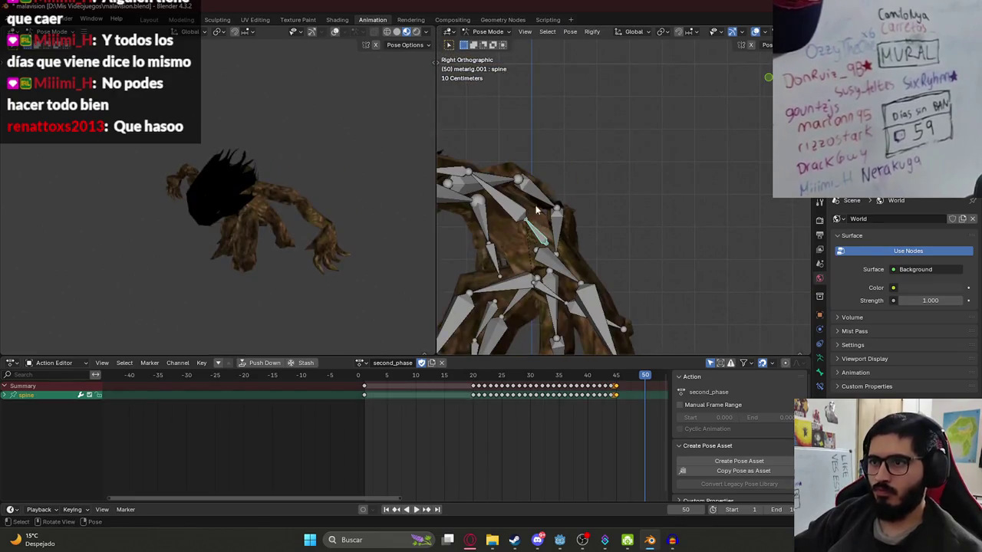
click(587, 198)
click(587, 198)
click(549, 231)
key(r)
right_click(546, 248)
click(512, 208)
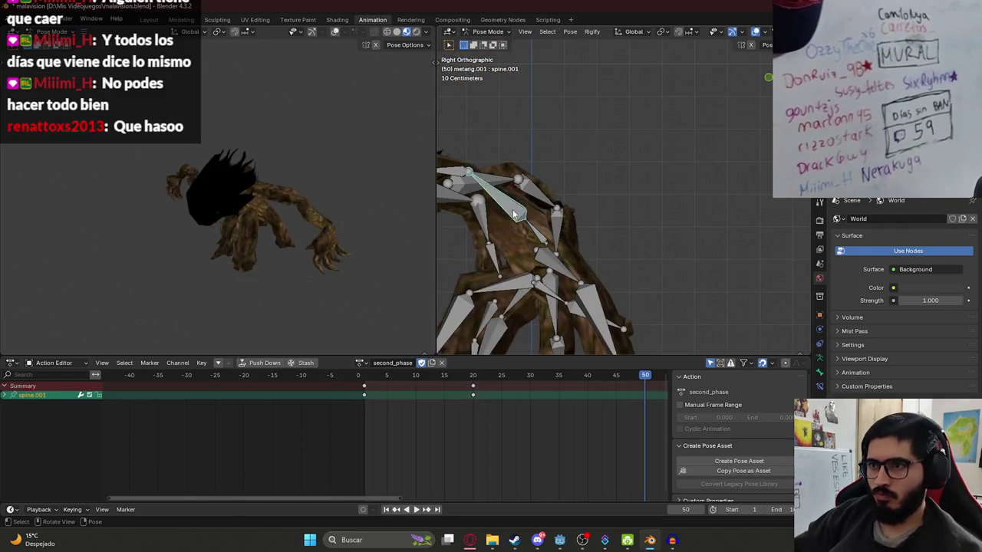
key(r)
click(572, 230)
key(ctrl+z)
mouse_move(543, 239)
mouse_down()
mouse_move(472, 243)
mouse_move(809, 233)
mouse_up()
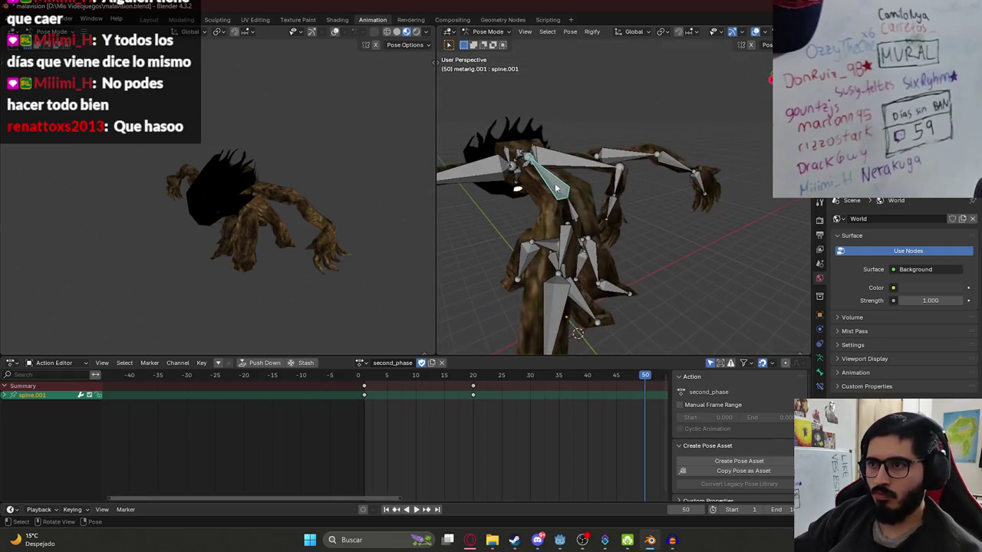
key(KP_3)
key(s)
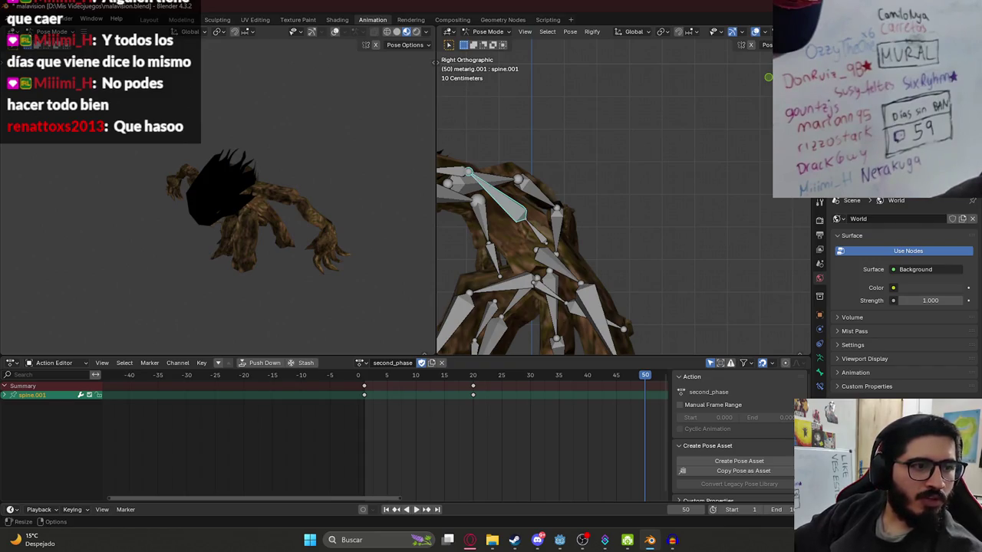
key(r)
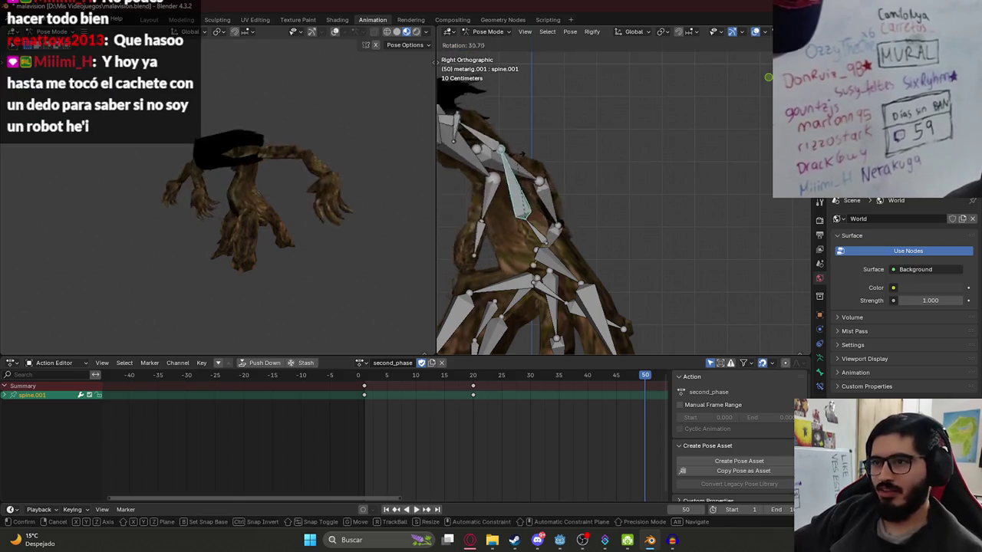
- Undo the forward bend and rotate spine.002, spine.003 and spine.006 to straighten the spine
click(584, 188)
click(537, 227)
scroll(592, 203, down, 3)
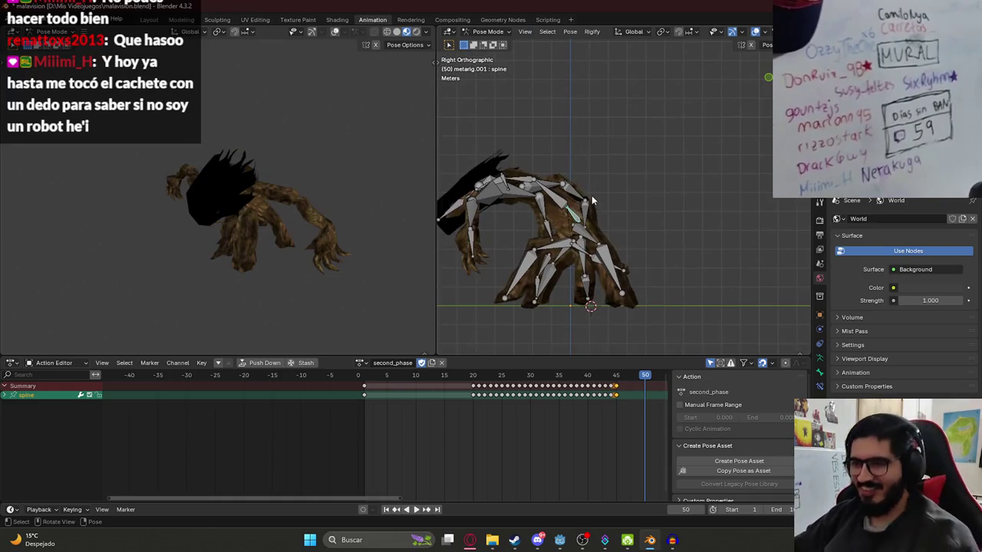
key(ctrl+z)
key(ctrl+z)
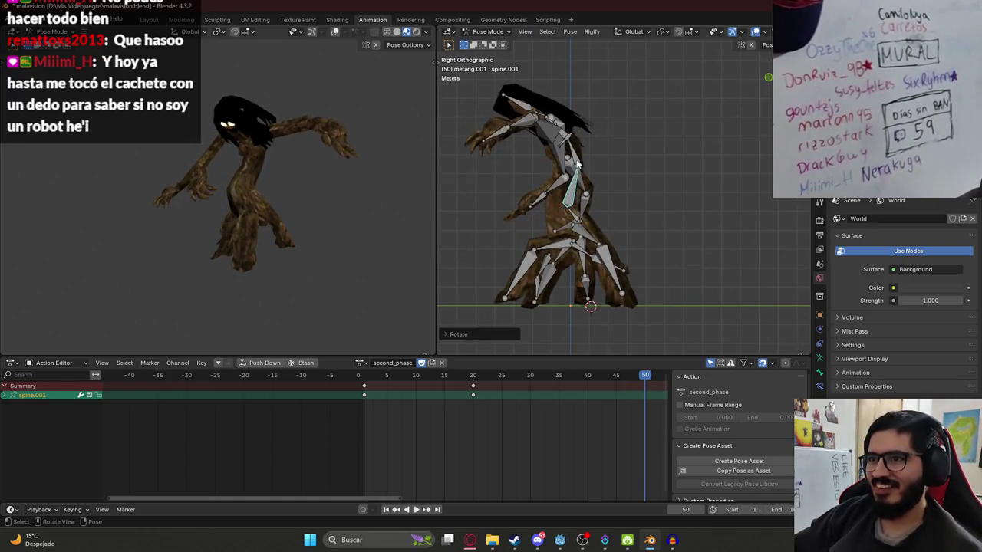
click(577, 163)
key(r)
click(614, 126)
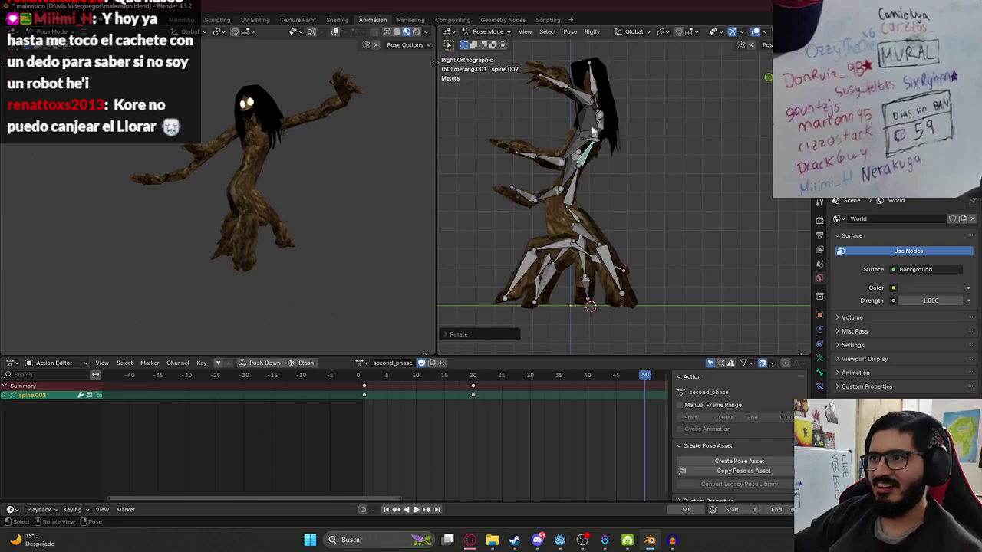
click(626, 139)
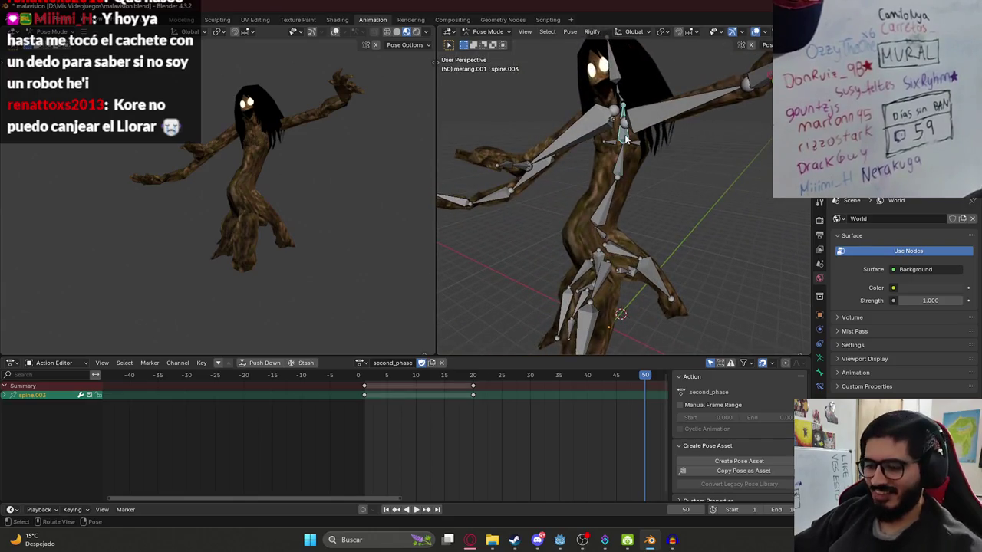
key(KP_3)
key(r)
click(630, 103)
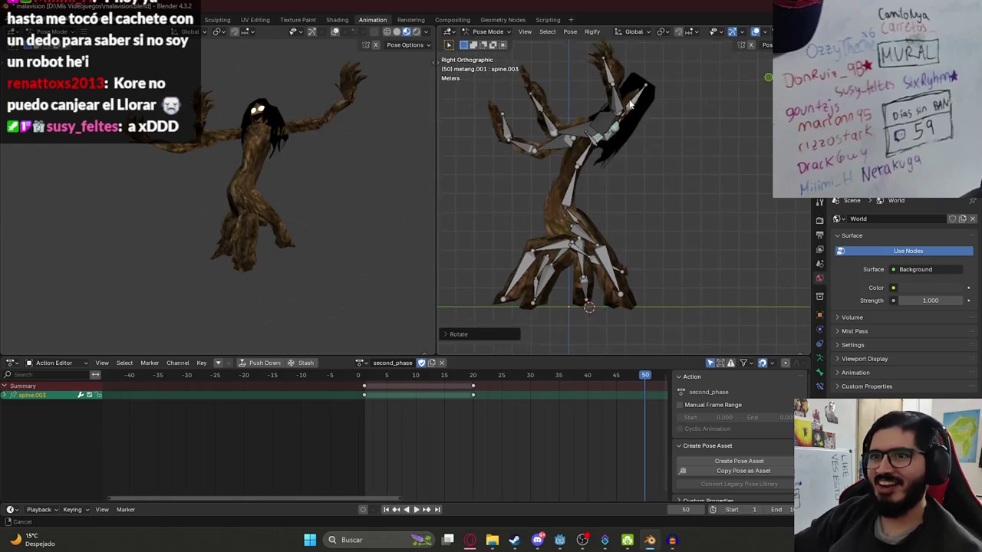
click(620, 164)
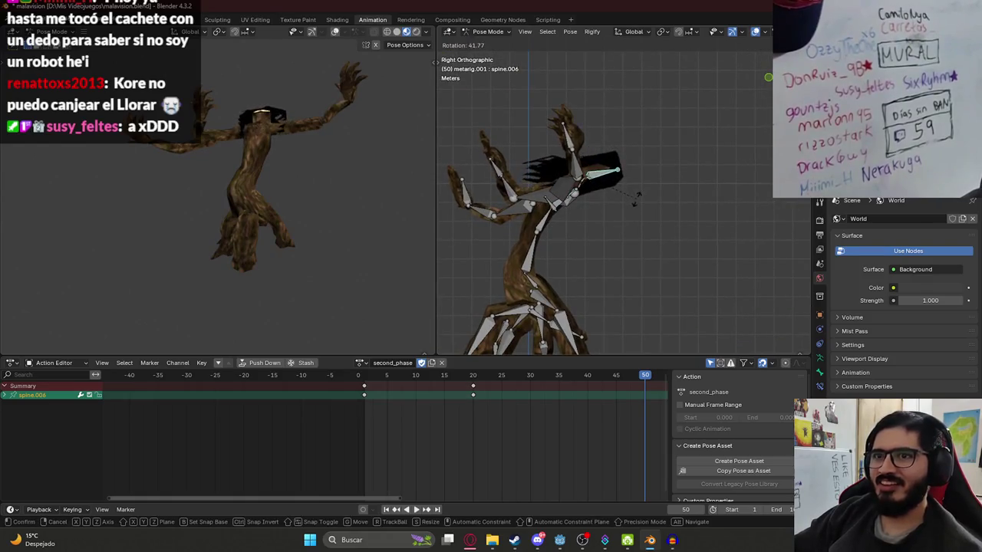
click(636, 181)
- In Front view, rotate upper_arm.R and upper_arm.L upward so both arms are overhead
key(KP_1)
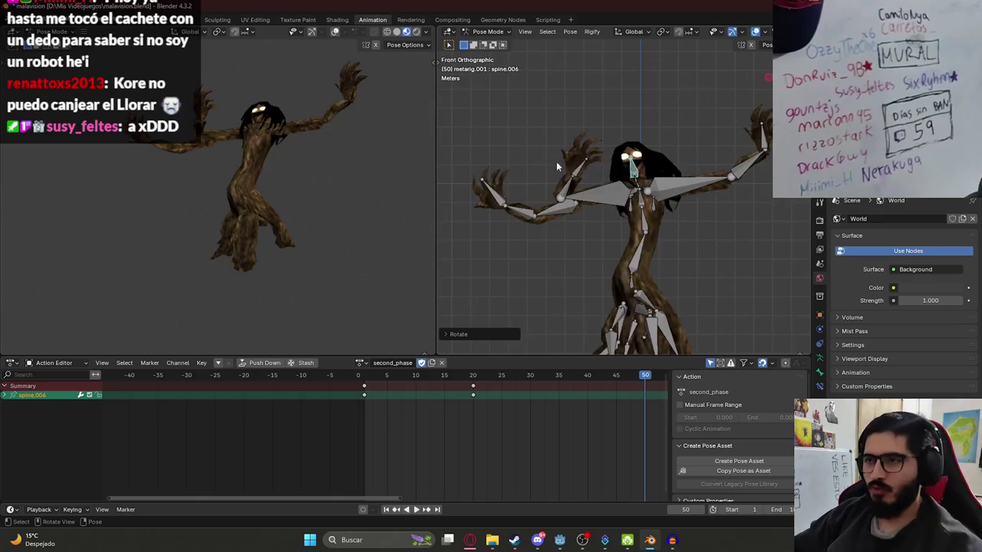
click(635, 164)
key(r)
click(632, 176)
click(603, 191)
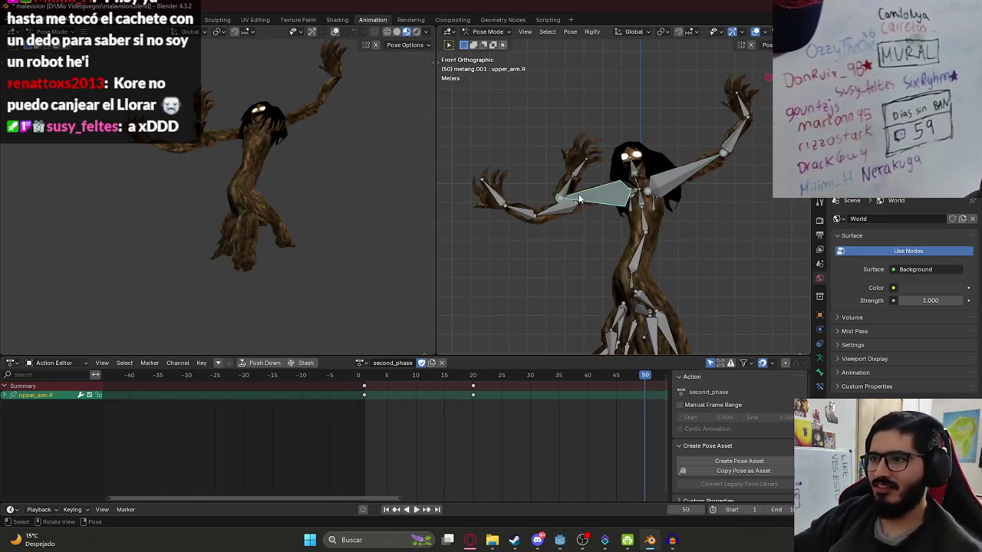
key(r)
click(589, 180)
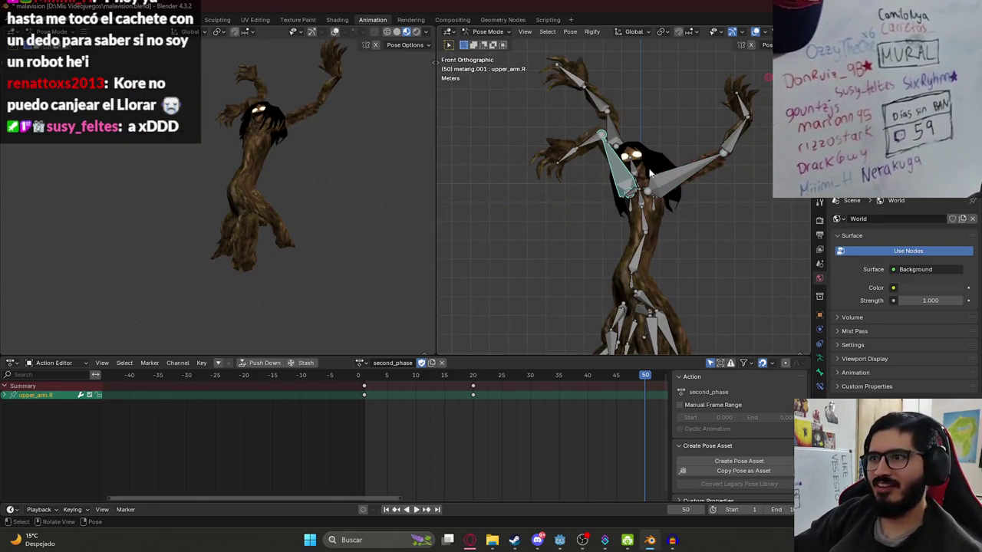
click(694, 166)
key(r)
click(692, 180)
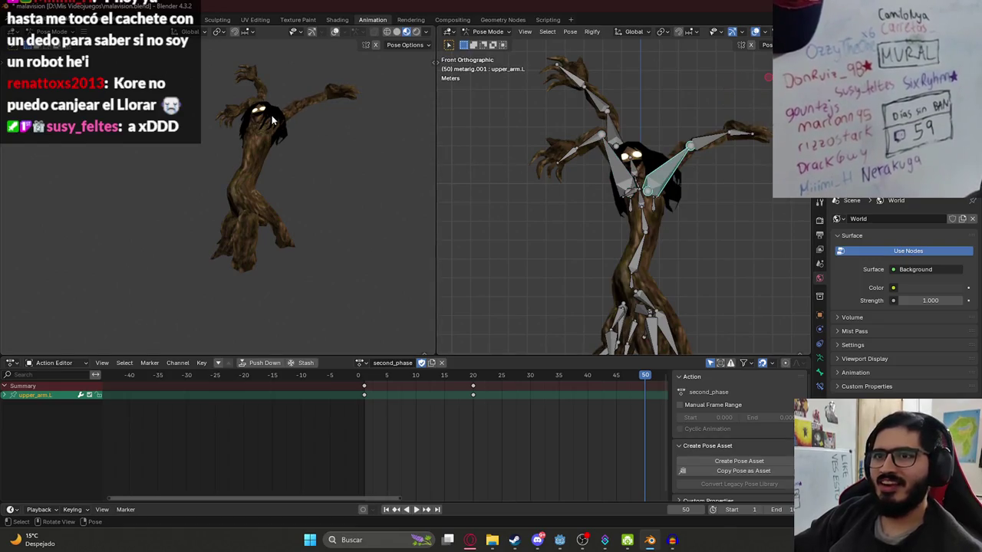
key(r)
click(713, 188)
mouse_move(369, 145)
mouse_down()
mouse_move(242, 177)
mouse_move(163, 170)
mouse_move(343, 198)
mouse_move(399, 182)
mouse_up()
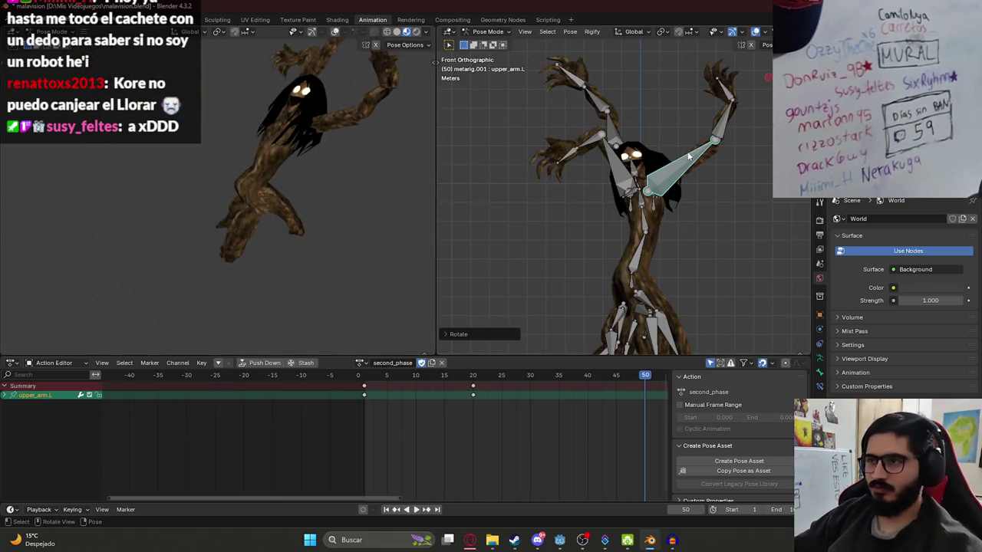
- Adjust spine.006 again from the side view, then select all bones
key(KP_7)
click(644, 217)
key(KP_3)
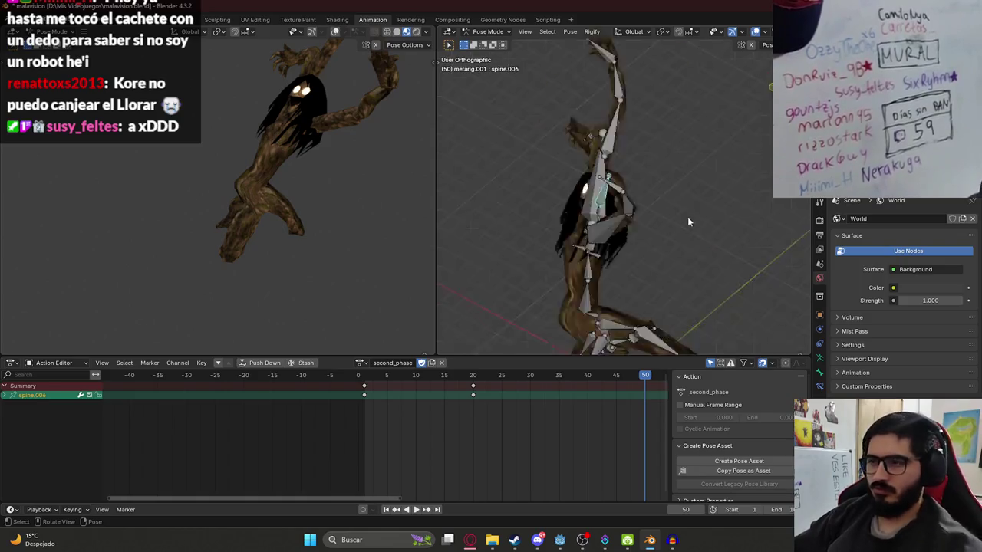
key(r)
click(659, 190)
mouse_move(169, 165)
mouse_down()
mouse_move(261, 172)
mouse_move(506, 240)
mouse_up()
key(a)
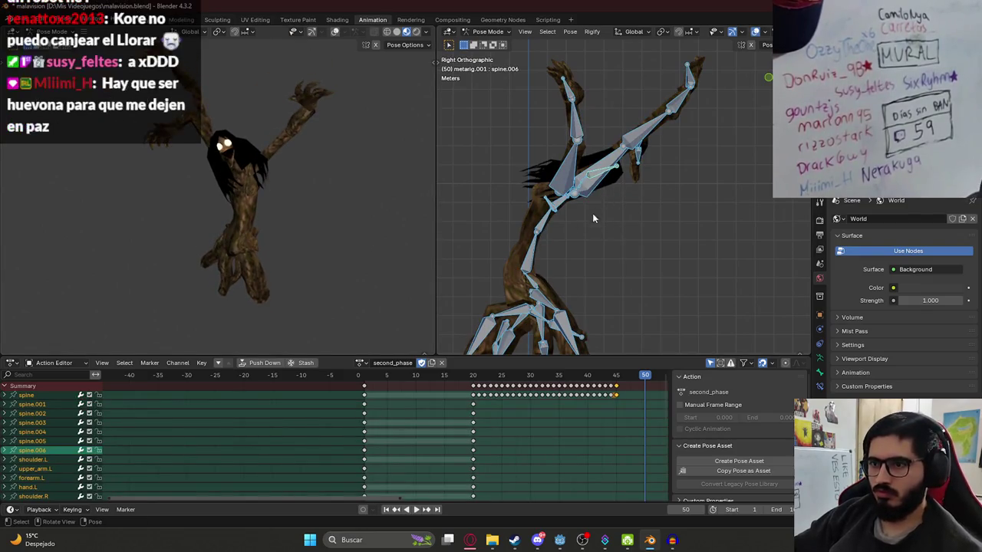
- Key all bones at frame 50, then paste frame 20's pose at frame 45 and key it
key(i)
key(Down)
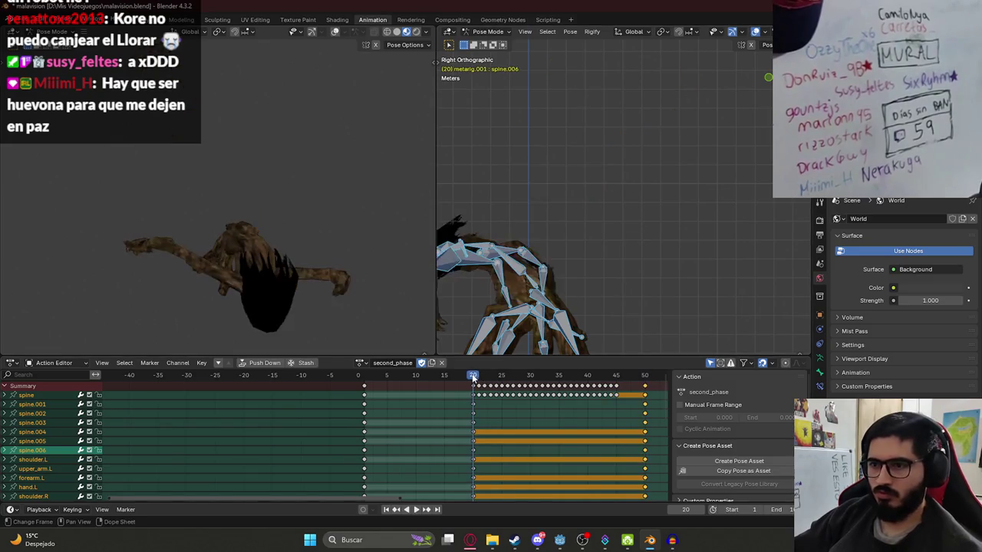
key(ctrl+c)
key(Up)
key(ctrl+v)
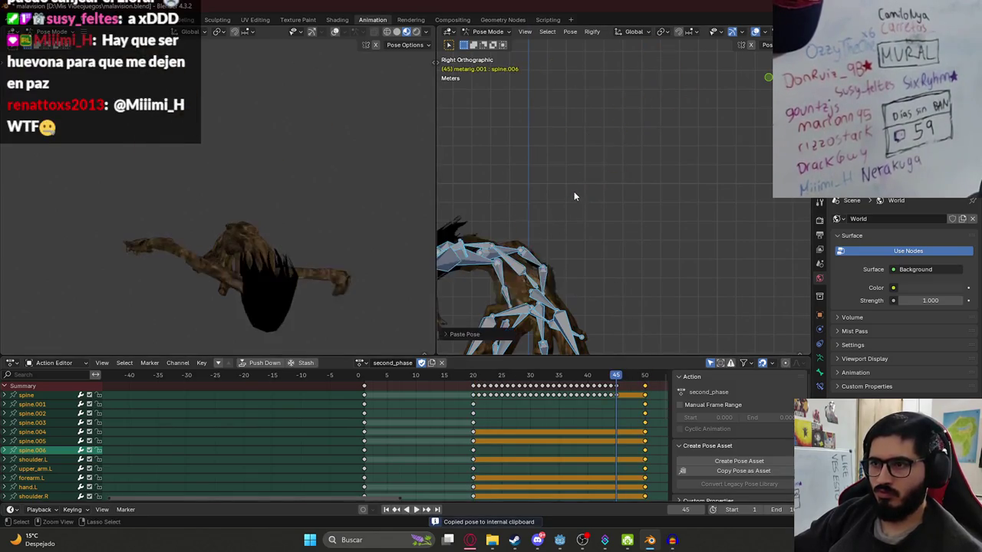
key(i)
- Play back and scrub the animation to check the pose, briefly switching to the browser
key(space)
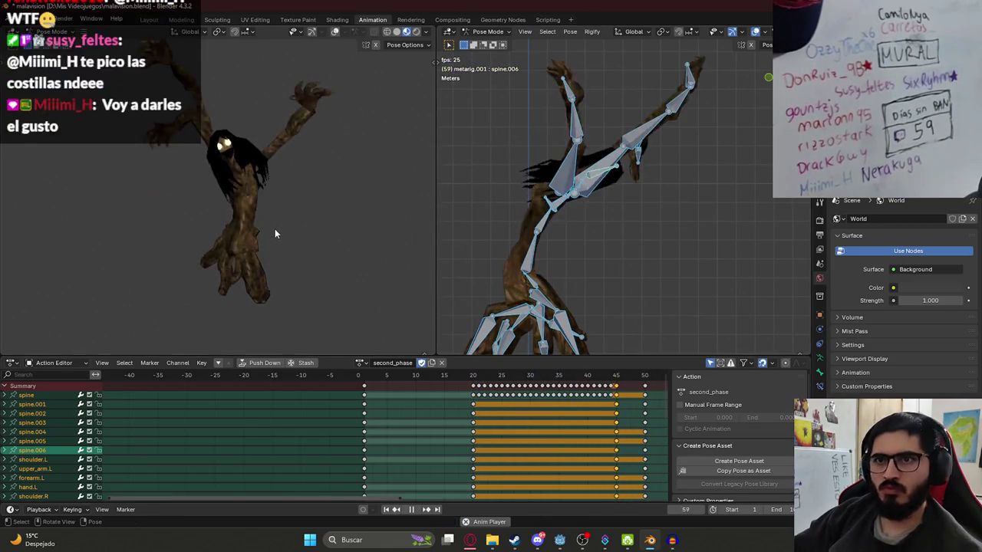
click(193, 376)
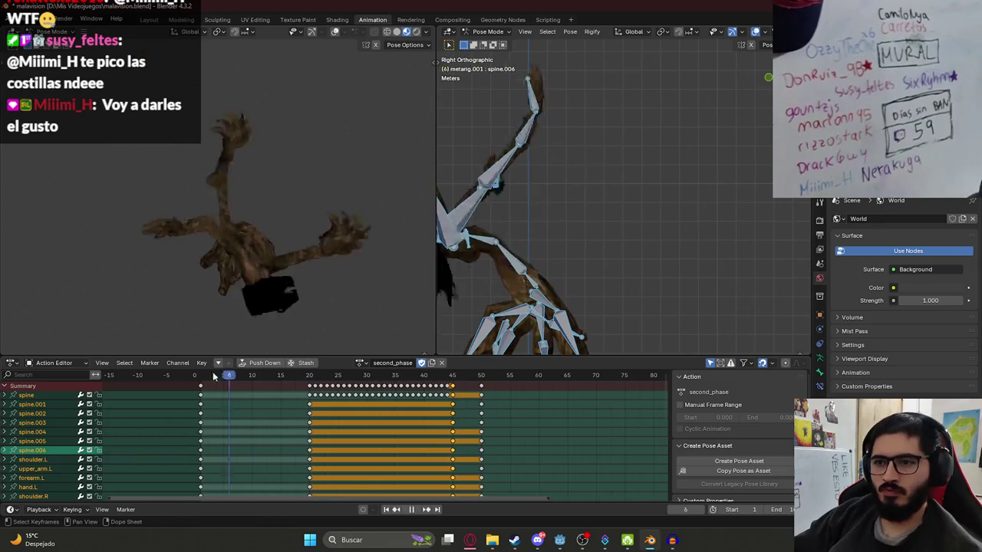
key(space)
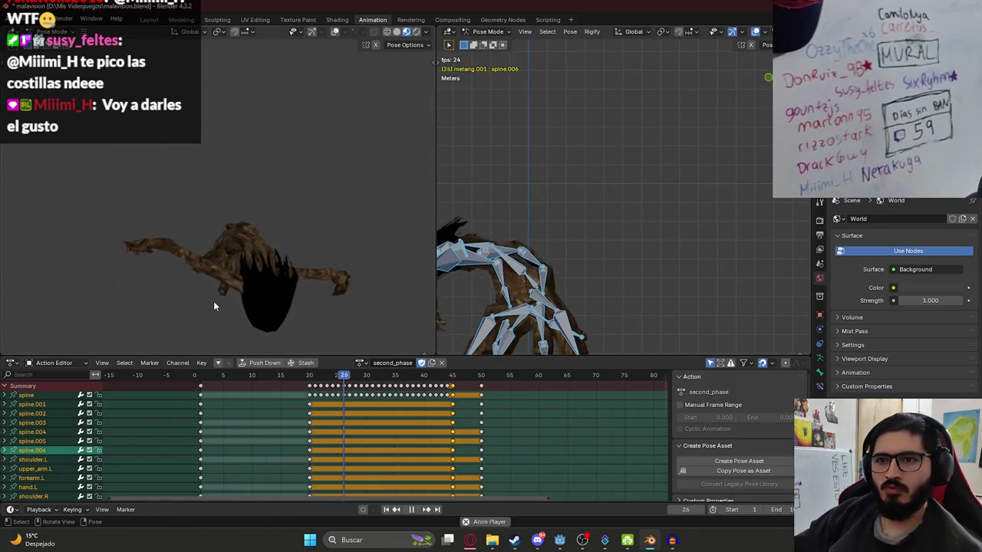
key(space)
drag(351, 375, 480, 381)
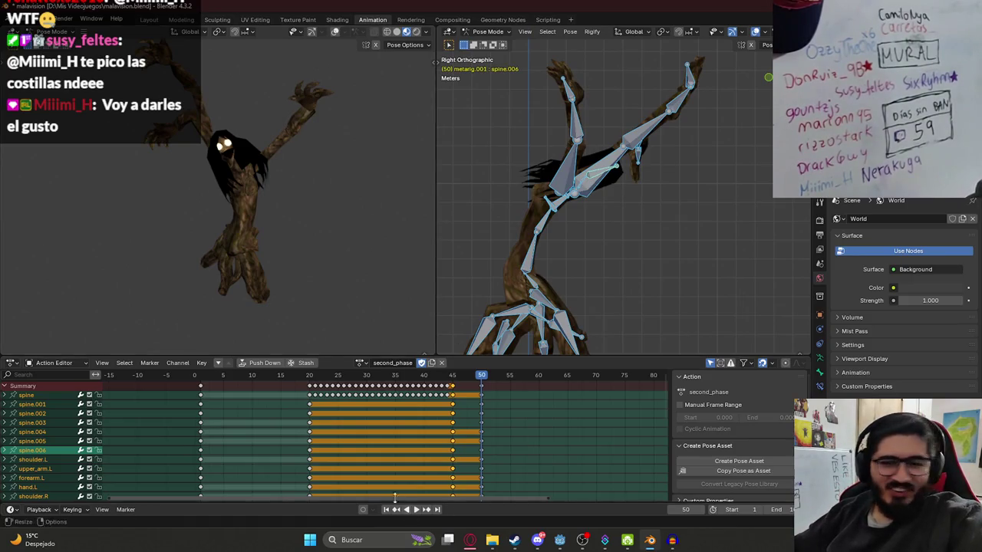
mouse_move(467, 540)
click(467, 491)
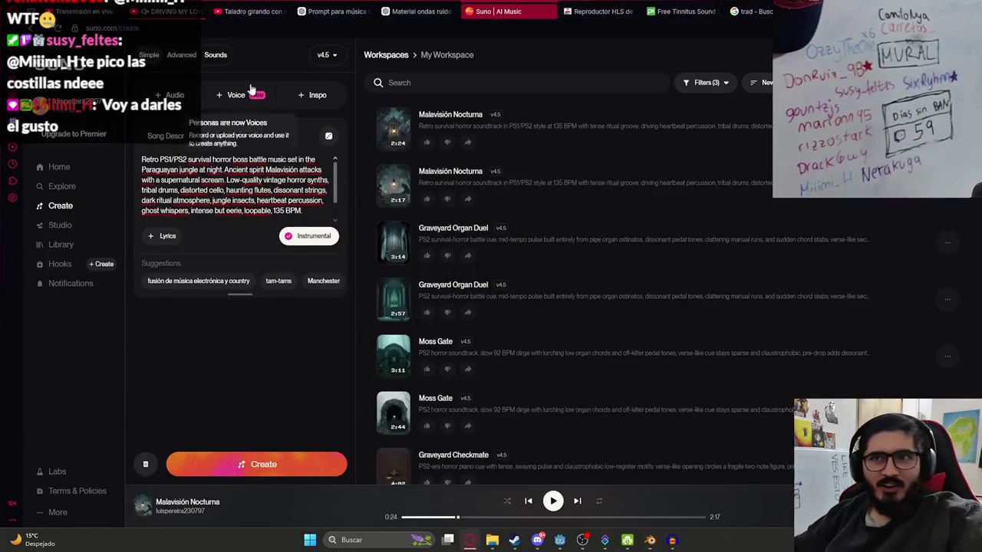
click(649, 543)
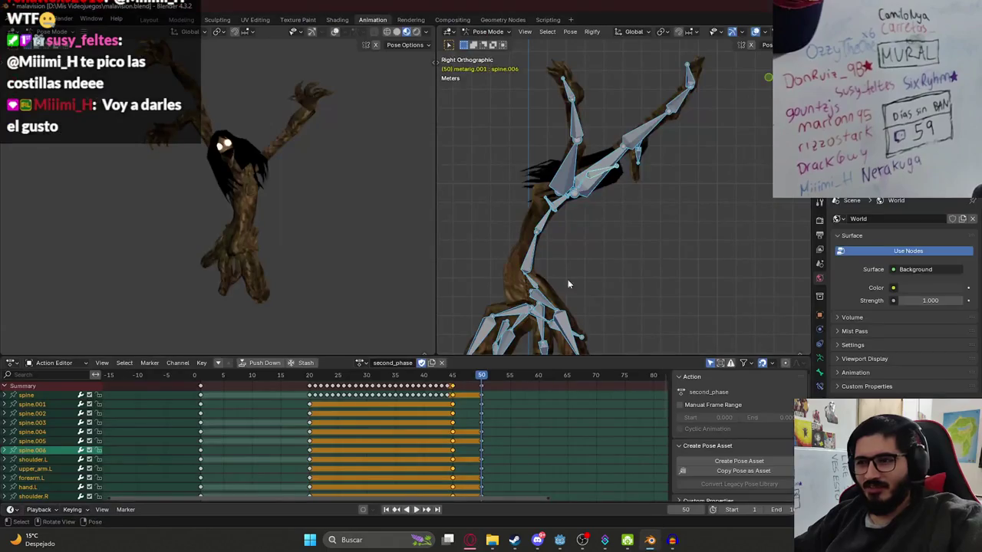
- Rotate spine.006 slightly about local Z at frame 51 and key that pose at frame 52
drag(483, 381, 486, 381)
click(602, 177)
key(KP_7)
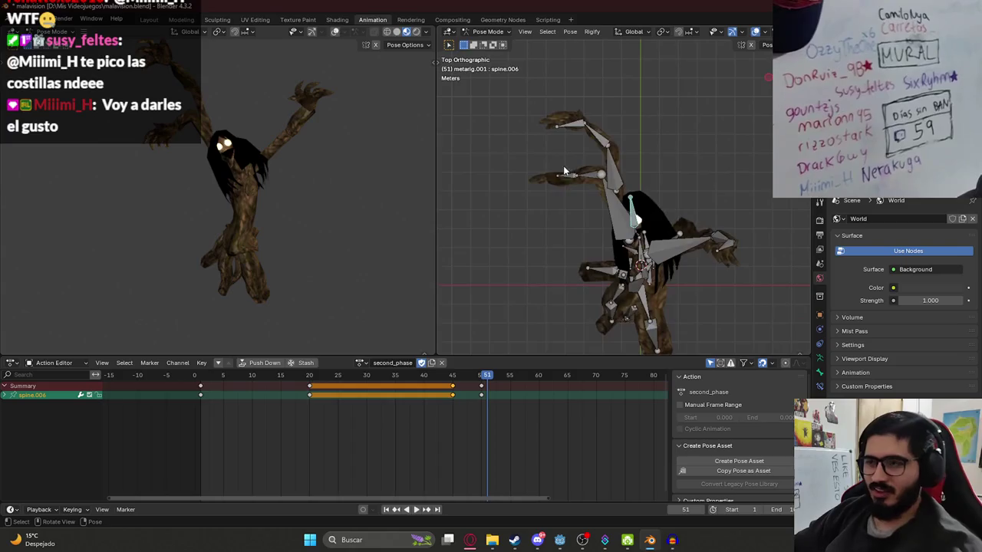
scroll(651, 182, up, 2)
key(r)
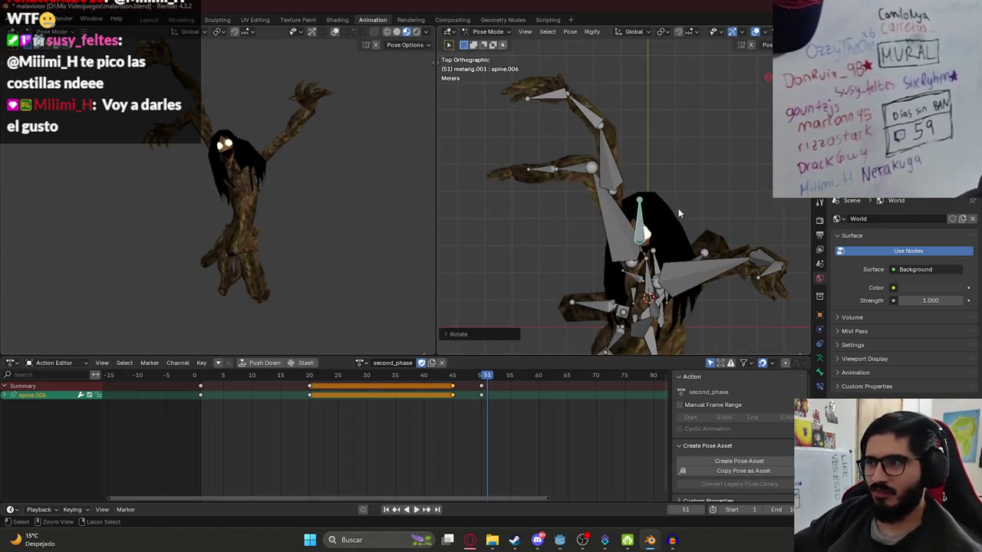
key(x)
key(x)
key(z)
key(z)
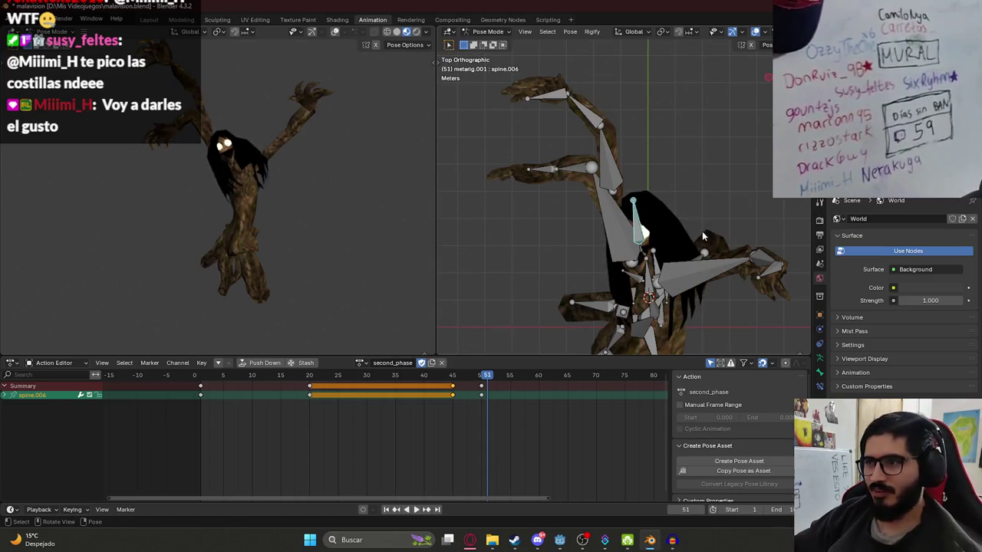
click(711, 220)
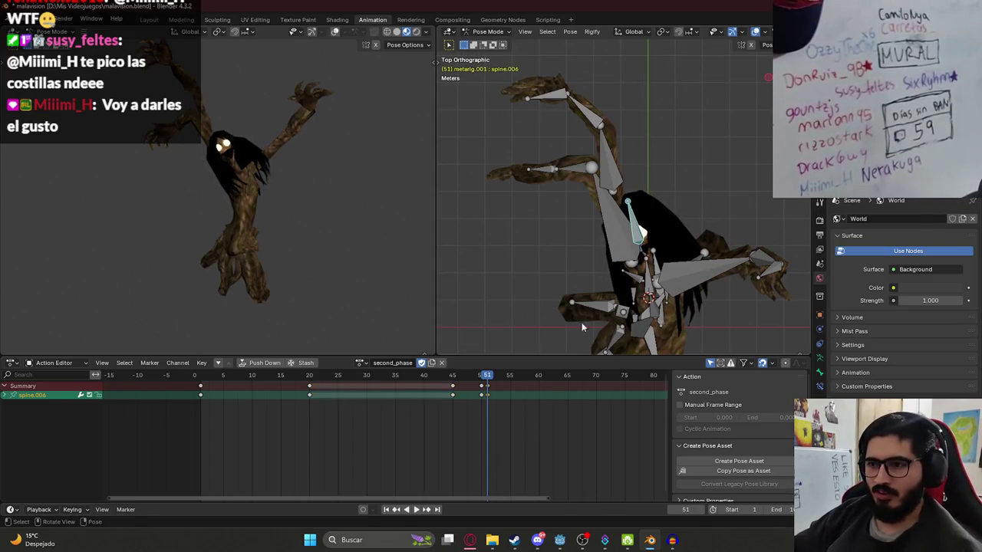
key(Right)
key(ctrl+c)
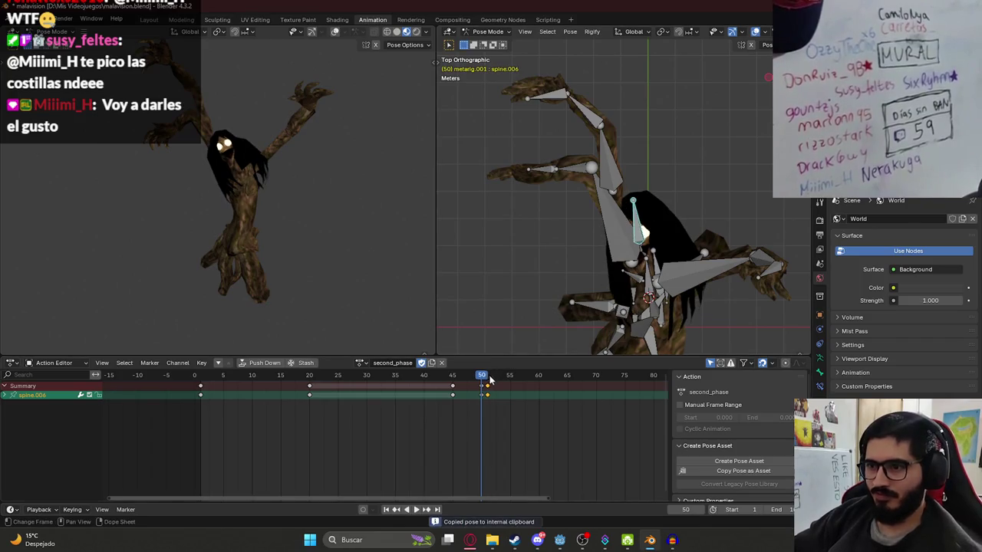
key(ctrl+v)
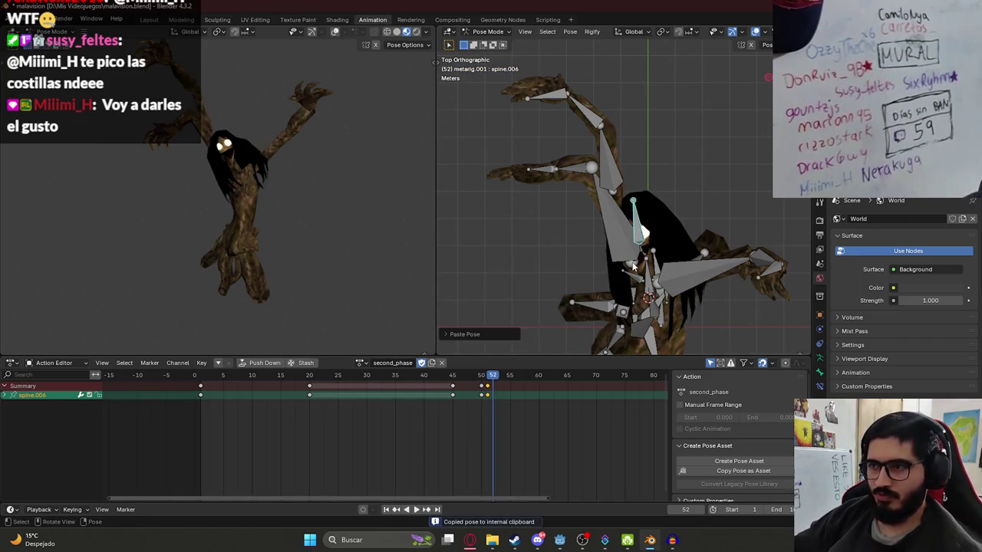
key(i)
- Duplicate the frame 51–52 shake keys repeatedly out to about frame 65 and play it back
click(489, 388)
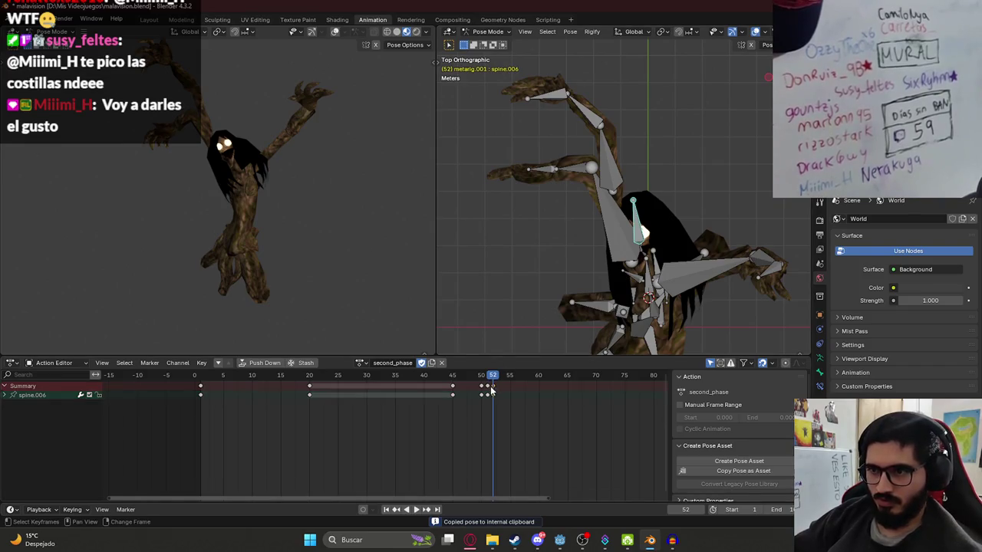
click(491, 390)
key(g)
click(505, 395)
key(shift+d)
click(518, 394)
key(shift+d)
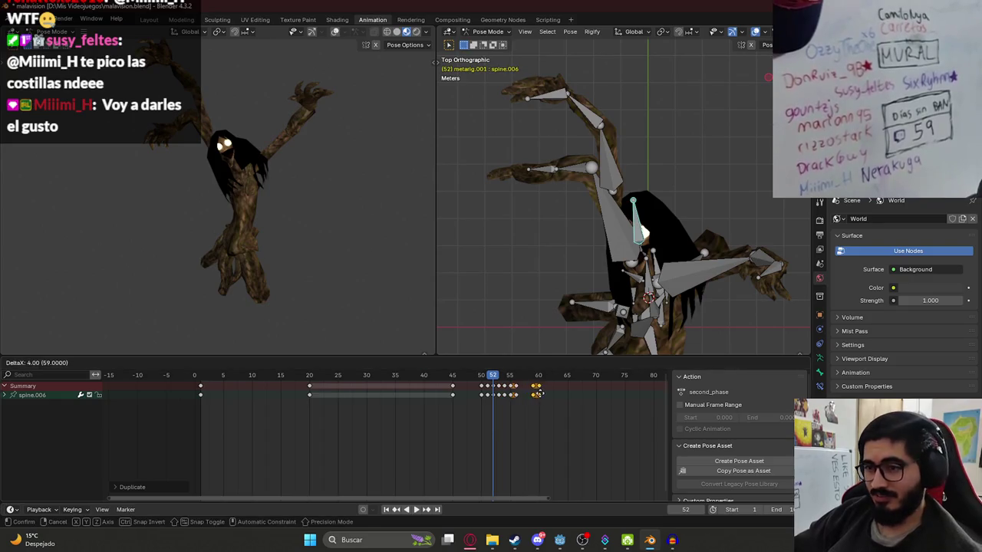
click(537, 395)
key(shift+d)
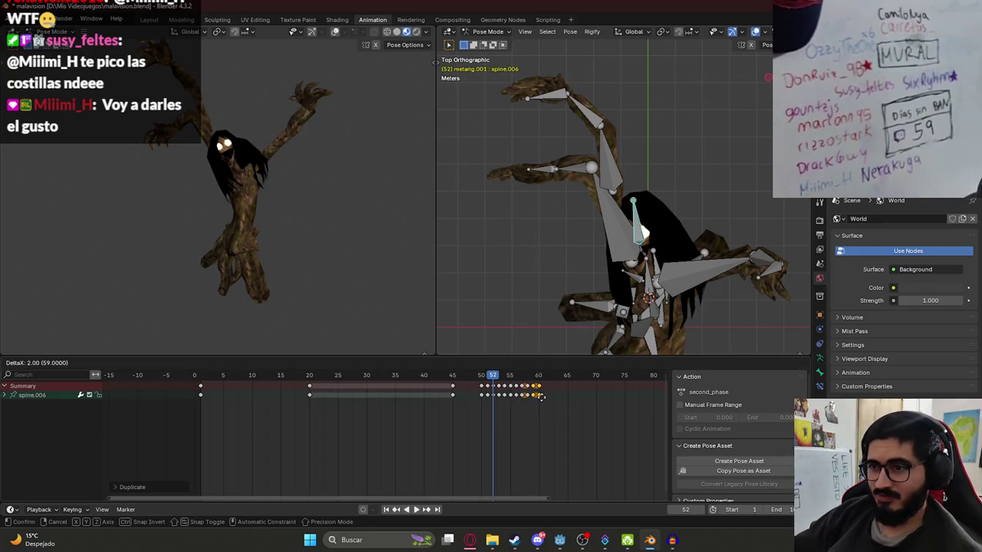
click(551, 395)
key(shift+d)
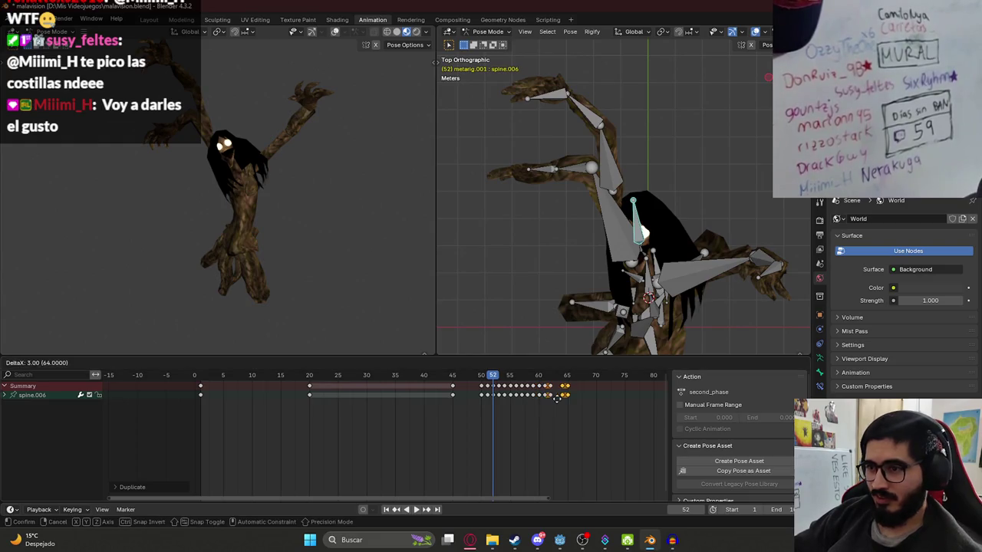
click(550, 398)
key(shift+d)
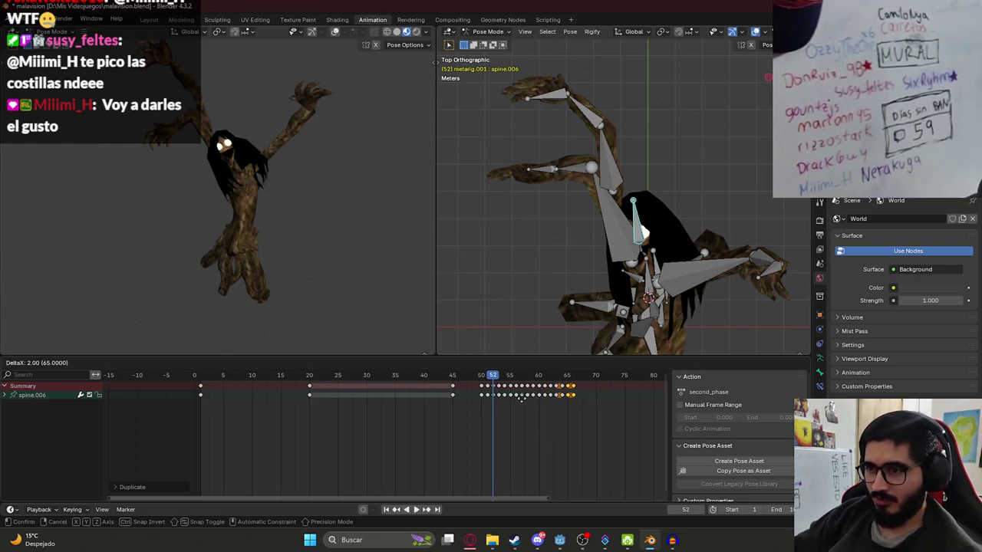
click(521, 399)
key(space)
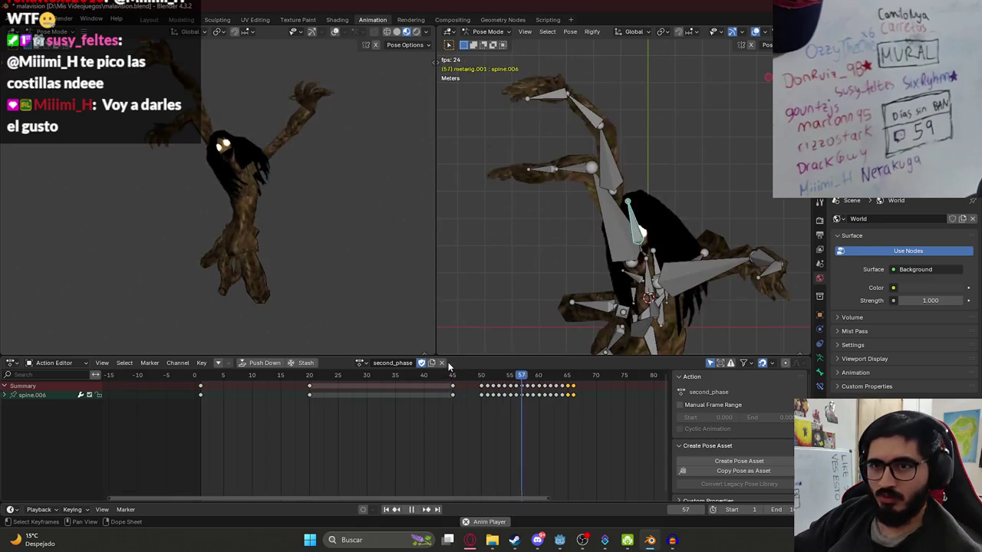
- Replay the second_phase animation from the start and stop around frame 70
key(space)
drag(457, 379, 204, 384)
key(space)
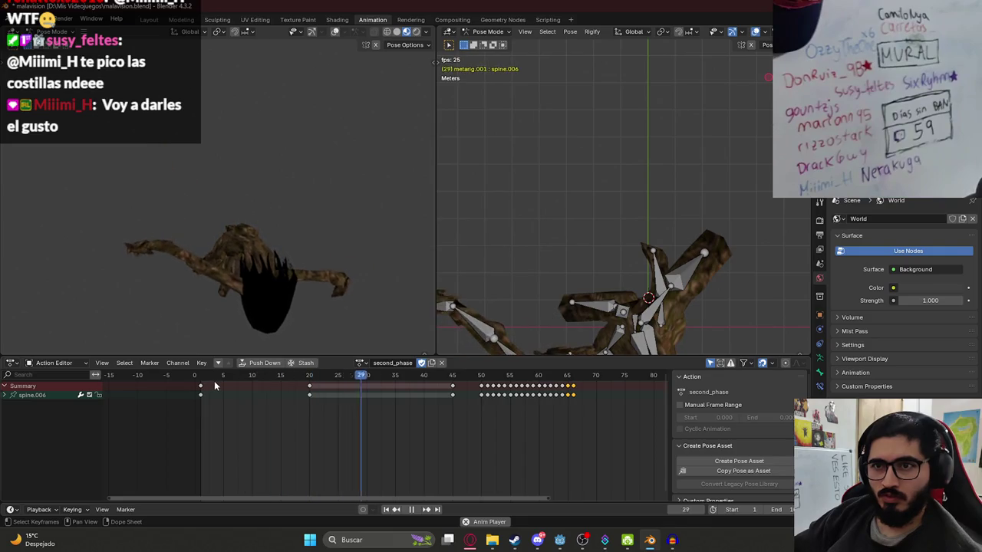
key(space)
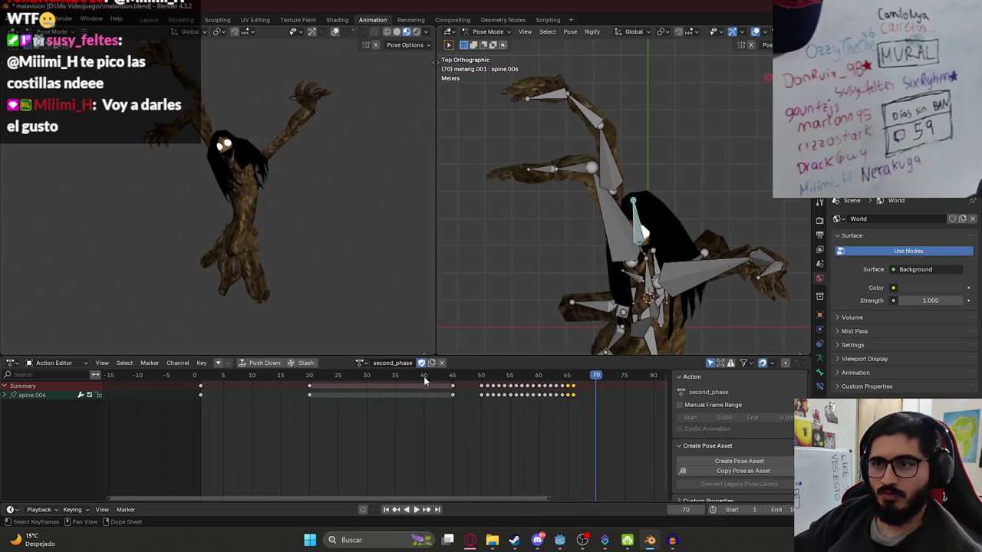
- Duplicate the shake keyframes from frames 50–66 to frames 67–83 and play back to check
drag(482, 376, 578, 375)
drag(595, 414, 480, 382)
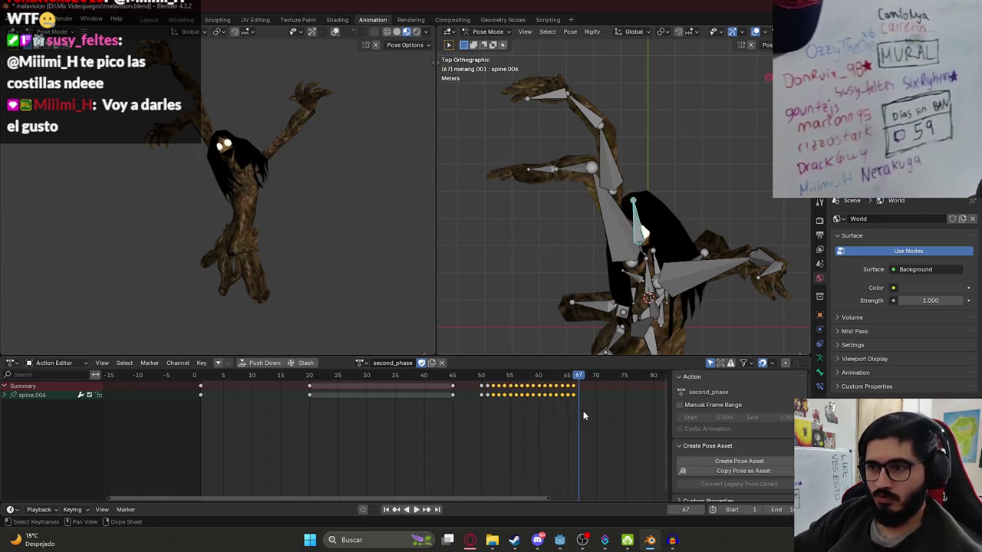
key(shift+d)
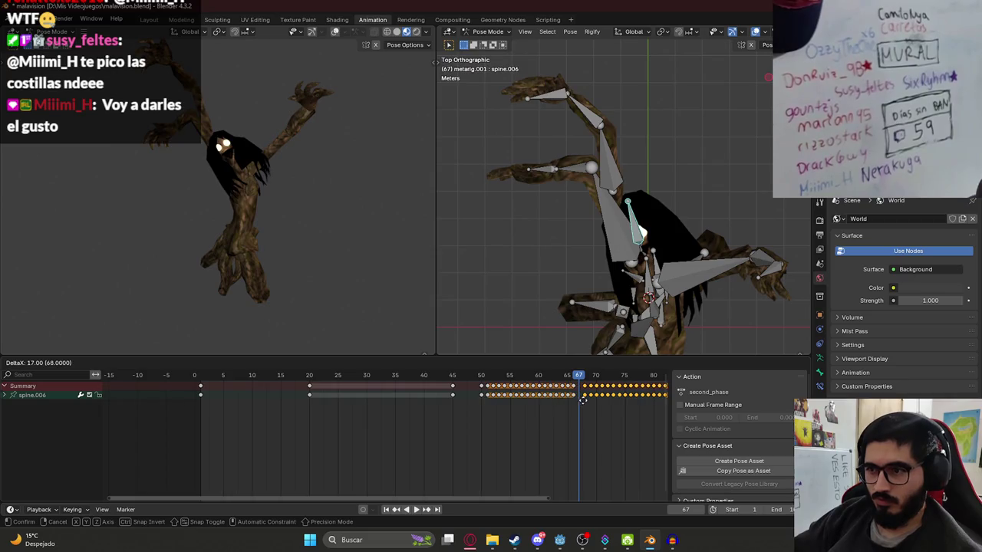
click(583, 401)
key(space)
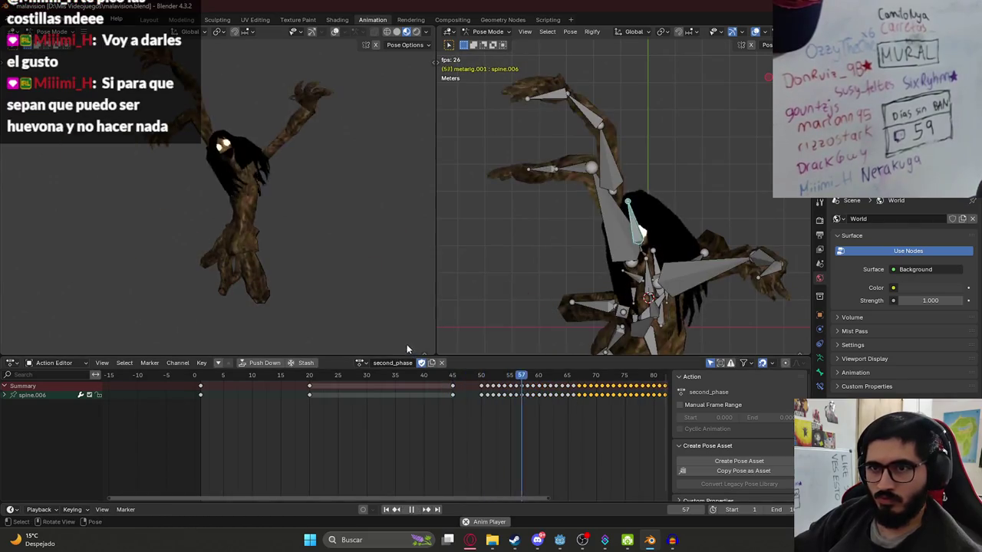
scroll(379, 387, down, 4)
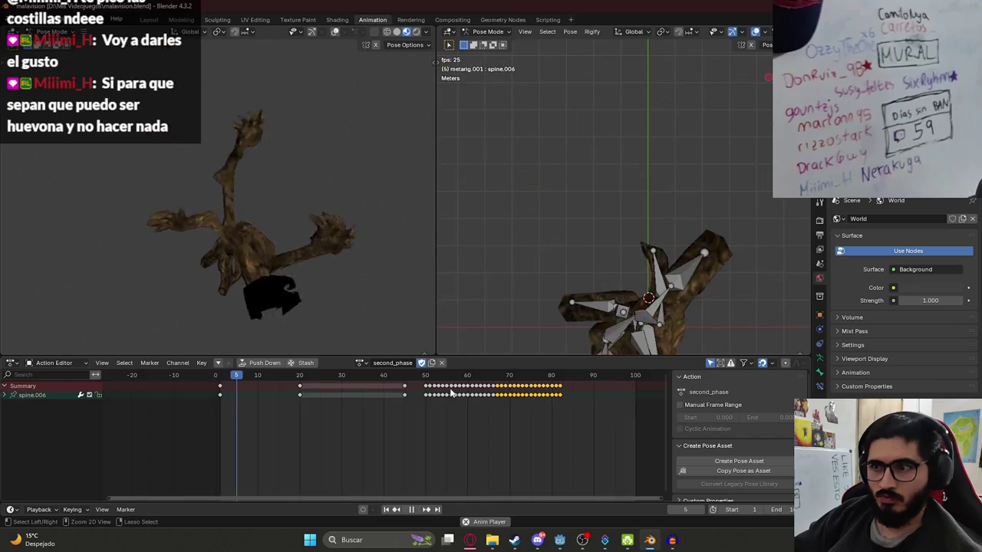
scroll(460, 393, right, 2)
key(space)
- Duplicate the shake keys again to around frames 85–98, preview the result, and save malavision.blend
key(shift+d)
click(536, 395)
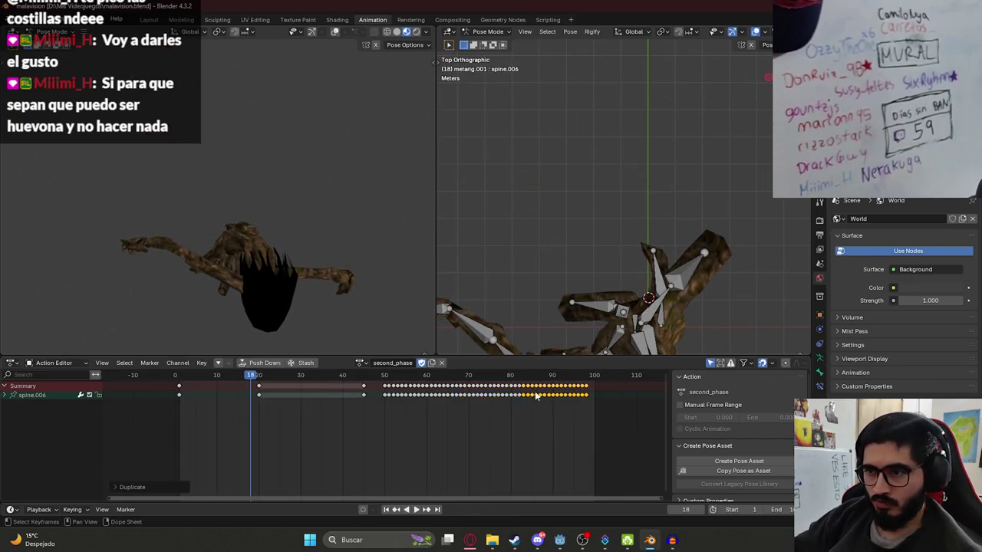
key(space)
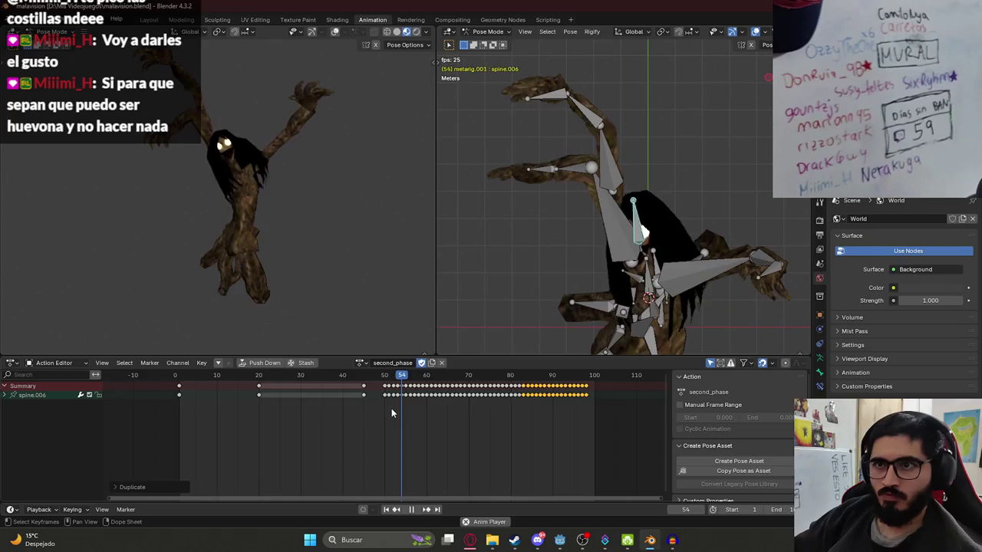
key(space)
key(ctrl+s)
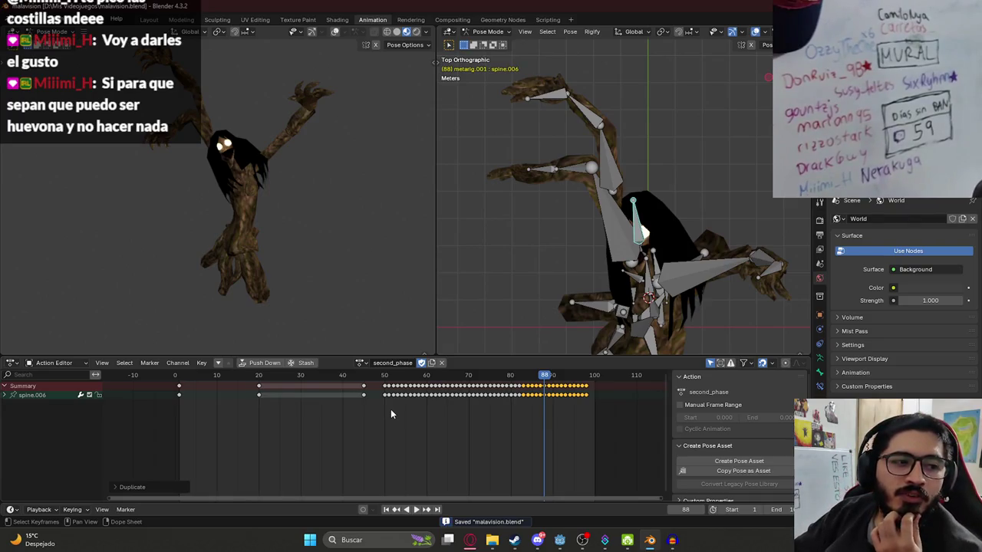
- Copy the final shake keyframe at frame 97 to frames 99–100, preview, and save
click(585, 375)
scroll(598, 394, up, 2)
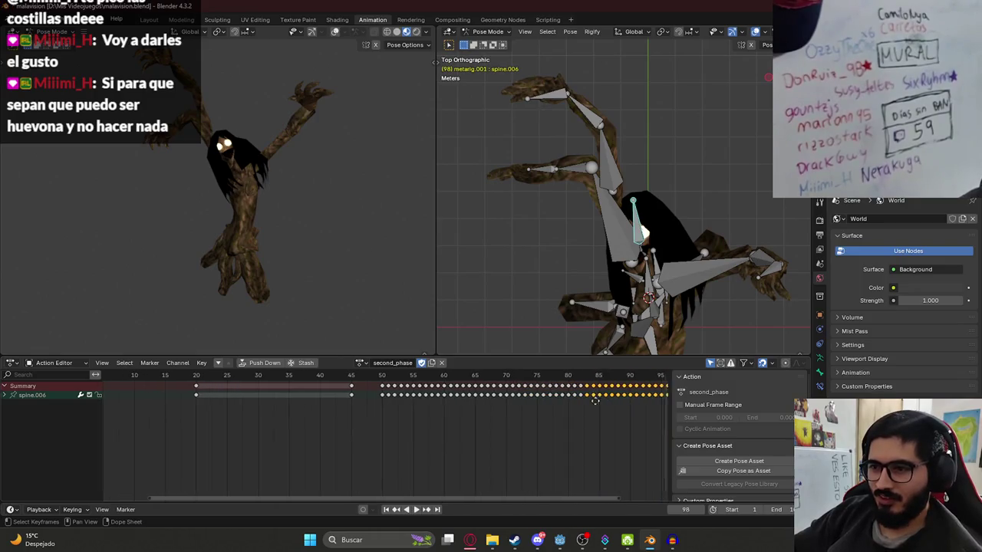
scroll(457, 408, up, 2)
click(518, 381)
key(shift+d)
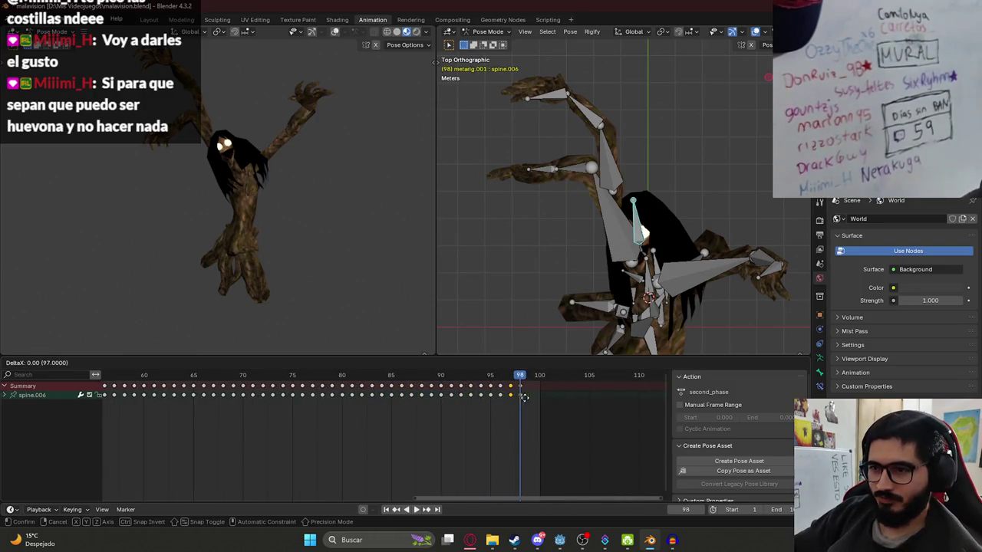
click(537, 404)
key(space)
scroll(324, 412, down, 5)
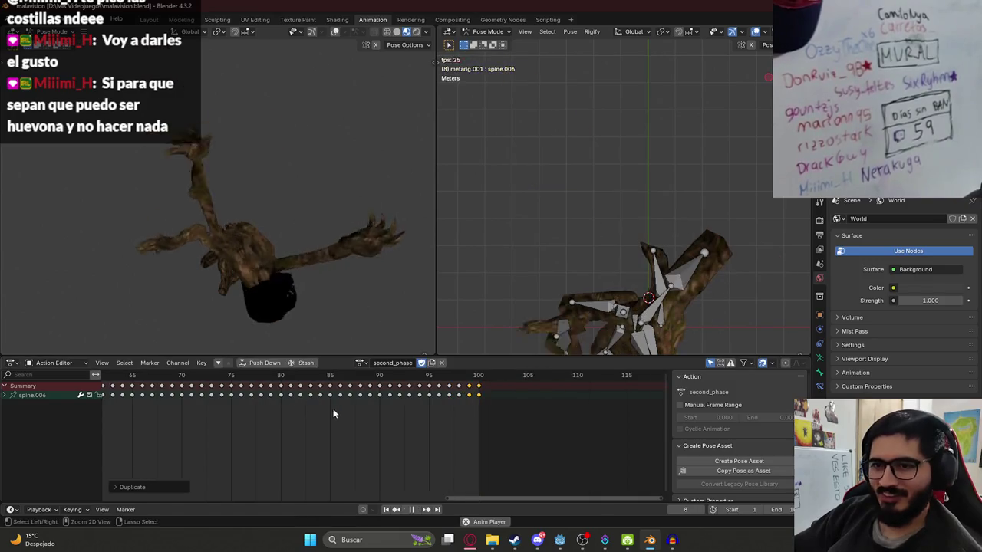
scroll(310, 418, down, 3)
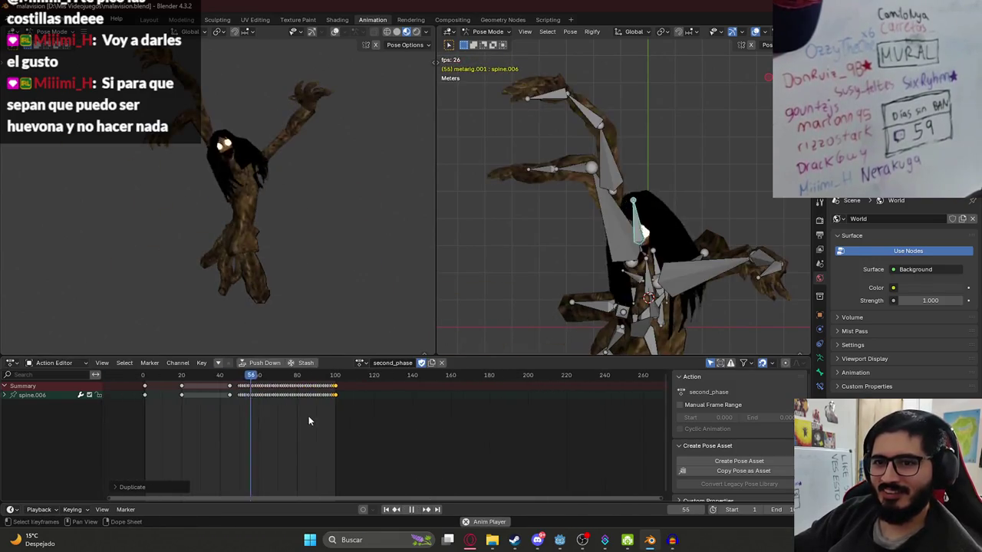
key(ctrl+s)
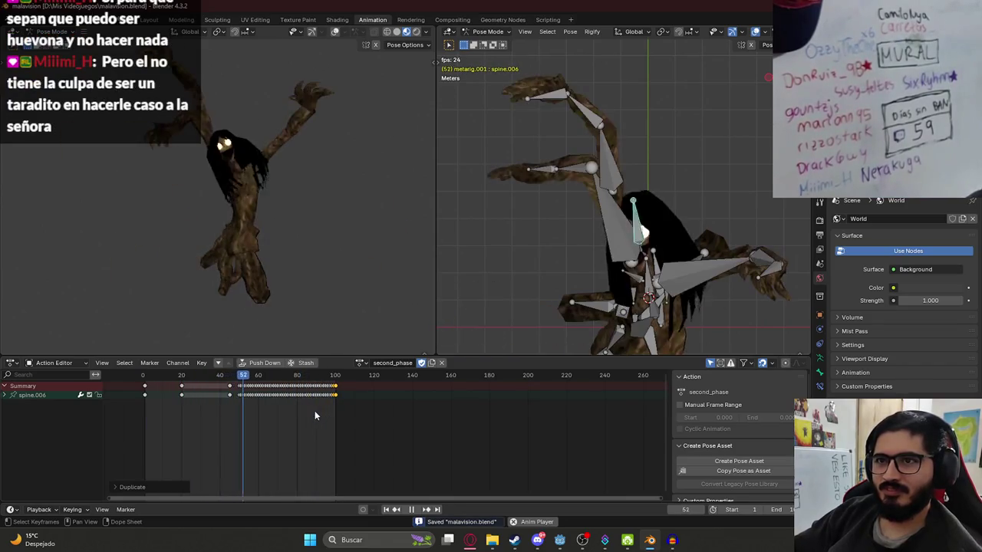
- Return the playhead to frame 0, stop playback, and save the blend file
drag(284, 494, 253, 497)
drag(251, 383, 213, 381)
key(space)
key(ctrl+s)
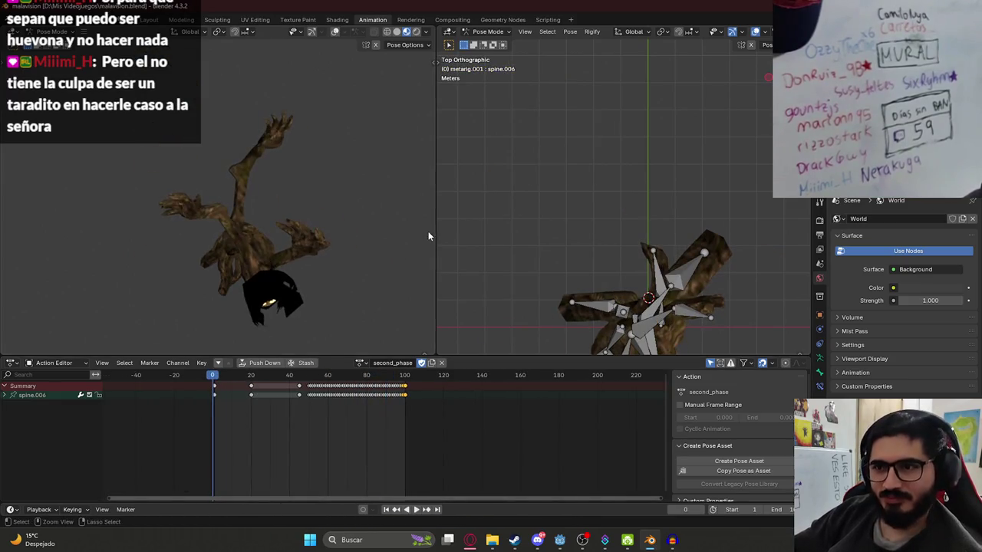
- Select the character in the Layout workspace and export it as malavision.glb in glTF 2.0 format
click(151, 19)
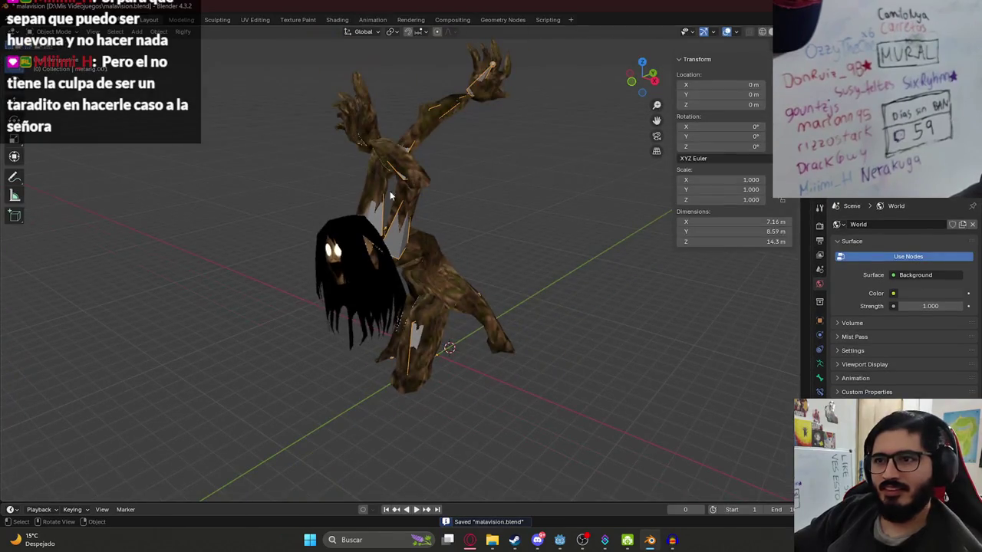
click(381, 205)
click(26, 20)
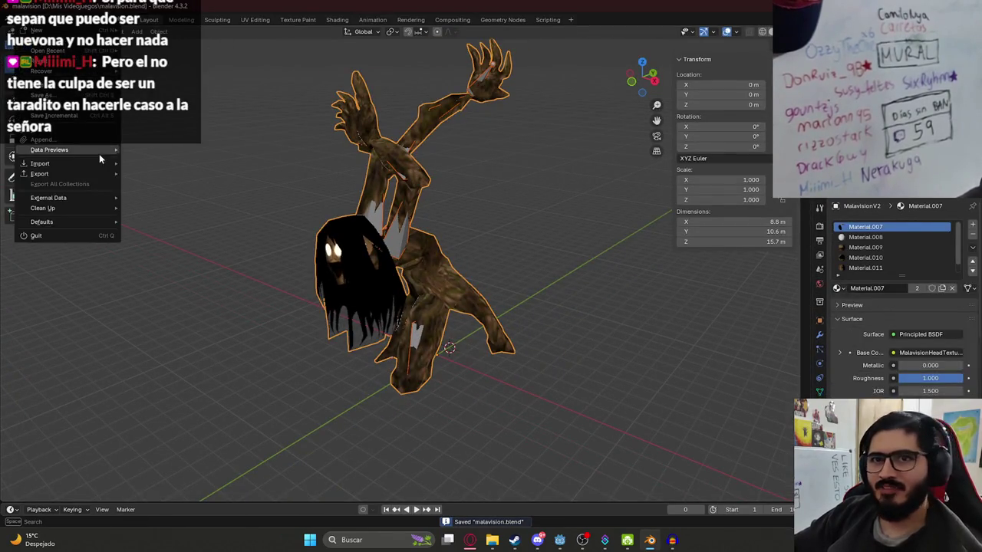
mouse_move(95, 171)
click(206, 274)
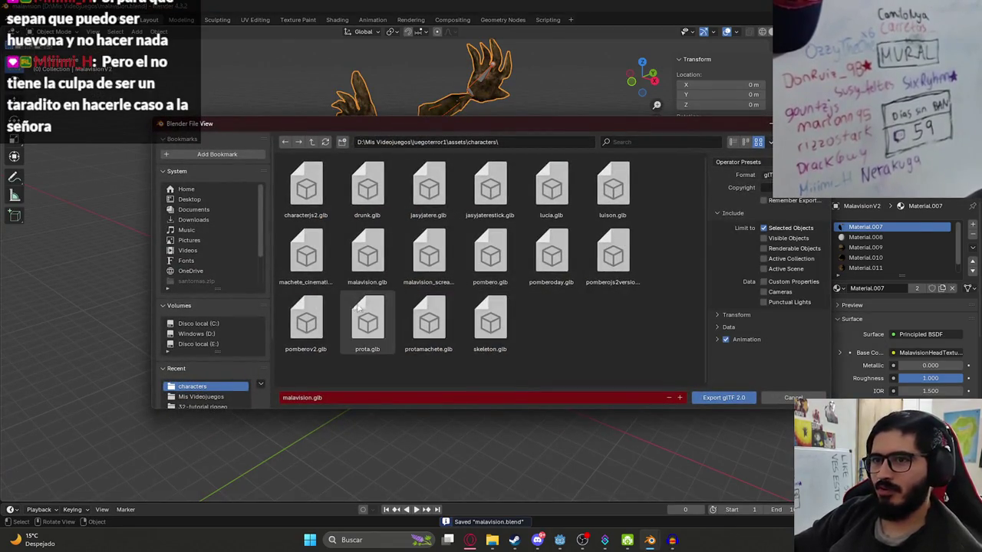
click(723, 397)
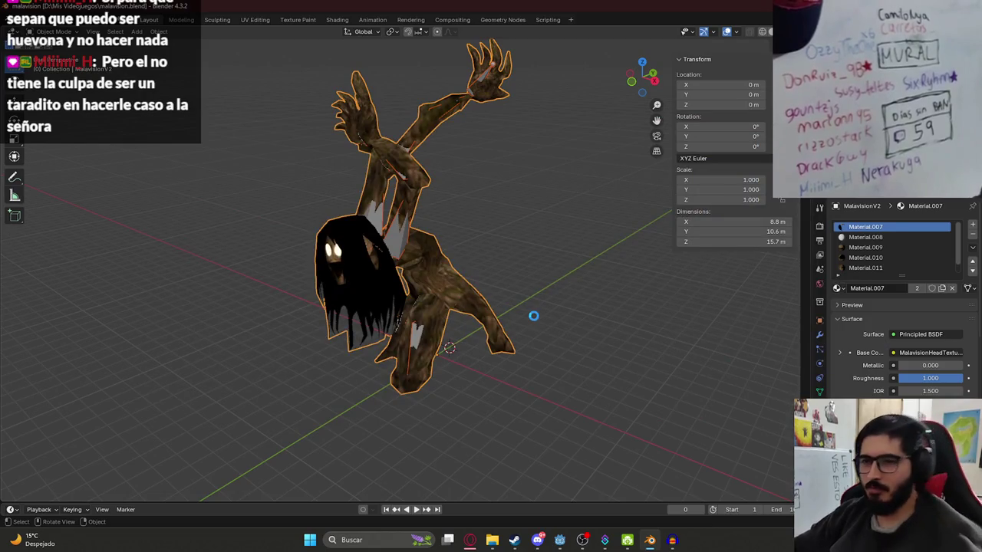
mouse_move(559, 544)
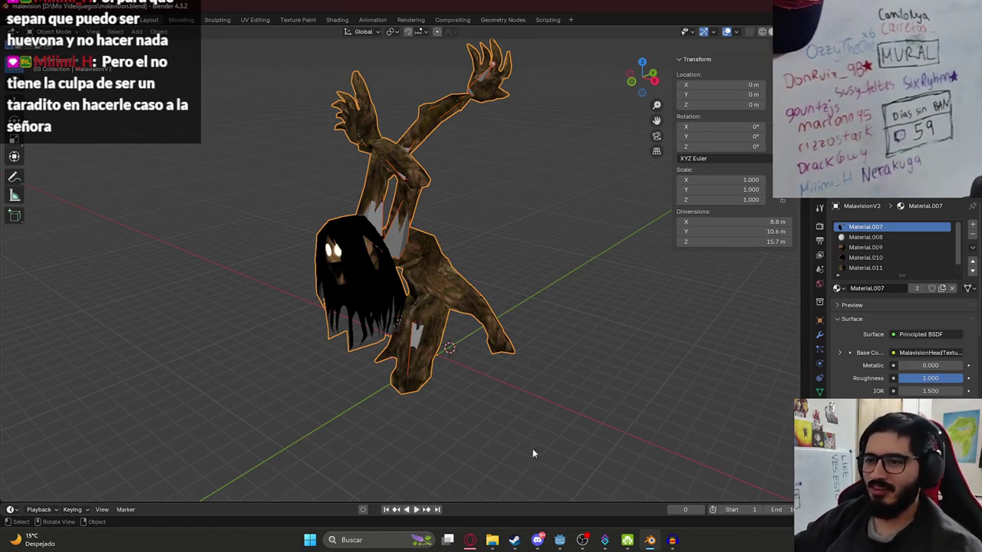
- Bring the Godot Engine editor to the front from the Windows taskbar
click(559, 541)
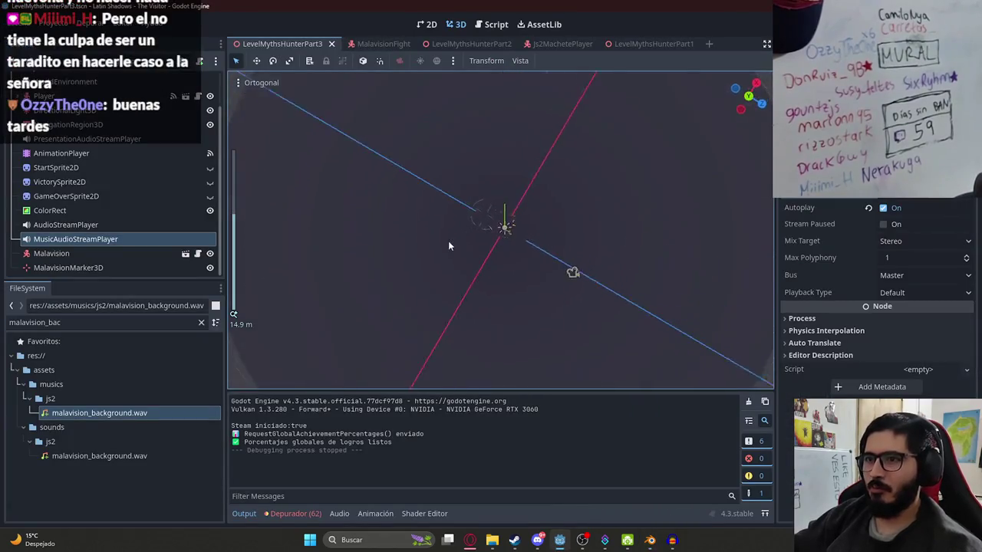
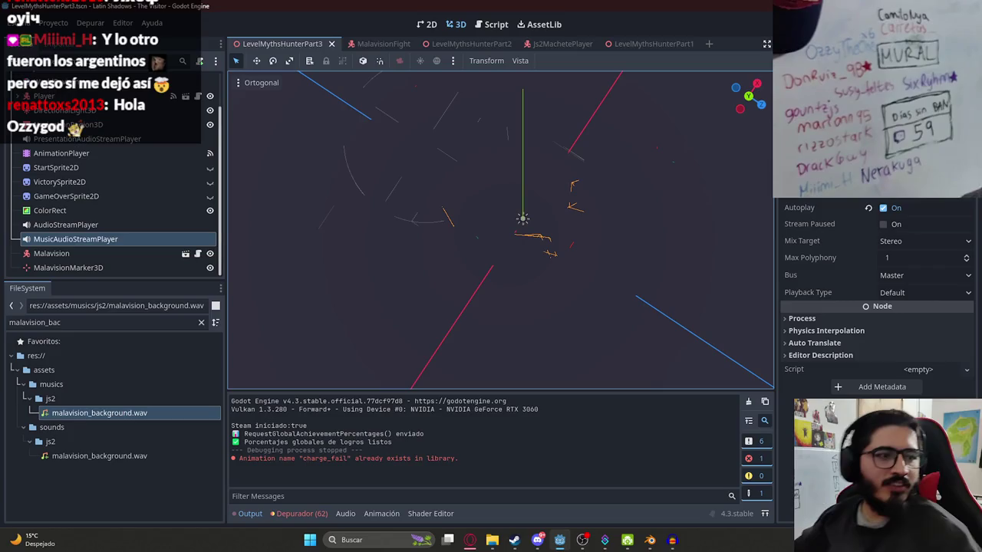
- Open the MalavisionFight boss's malavision_fight.gd script and select all of its code
mouse_move(519, 212)
mouse_down()
mouse_move(454, 178)
mouse_move(479, 126)
mouse_move(563, 263)
mouse_up()
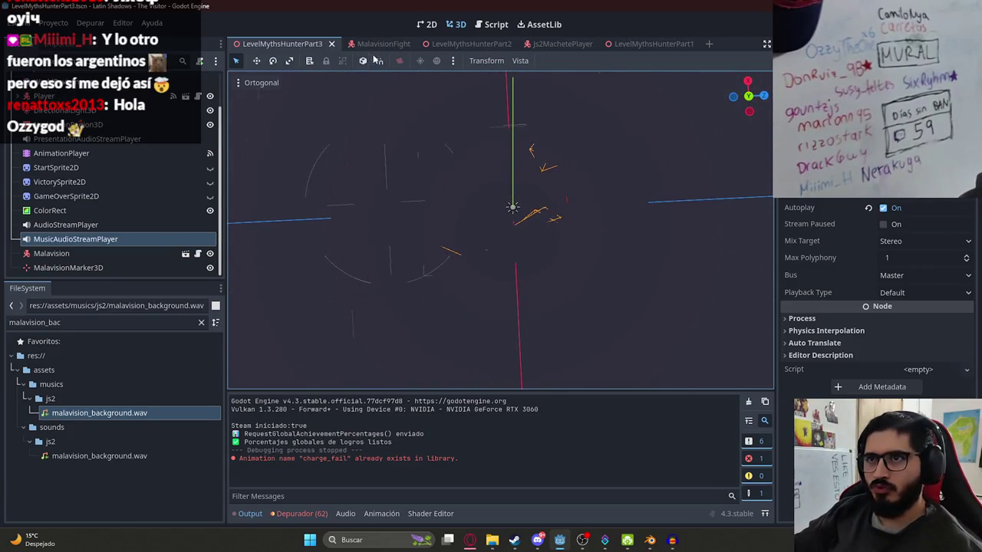
click(375, 44)
click(193, 83)
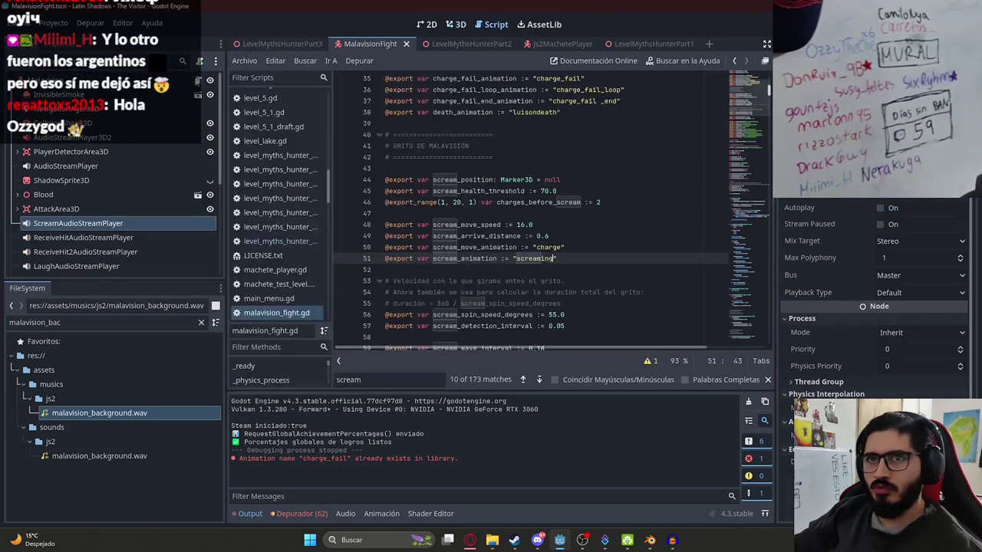
scroll(537, 92, up, 5)
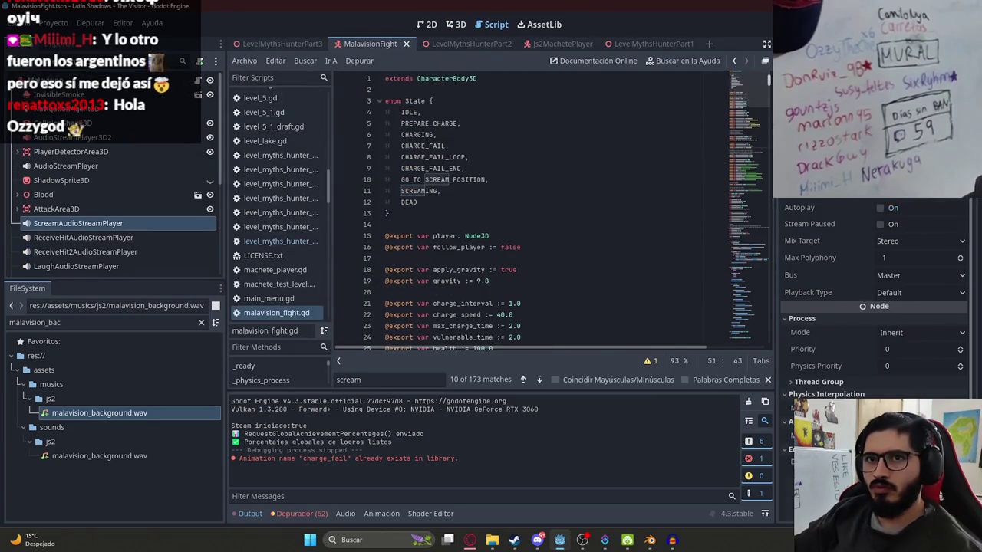
click(92, 81)
click(421, 124)
key(ctrl+a)
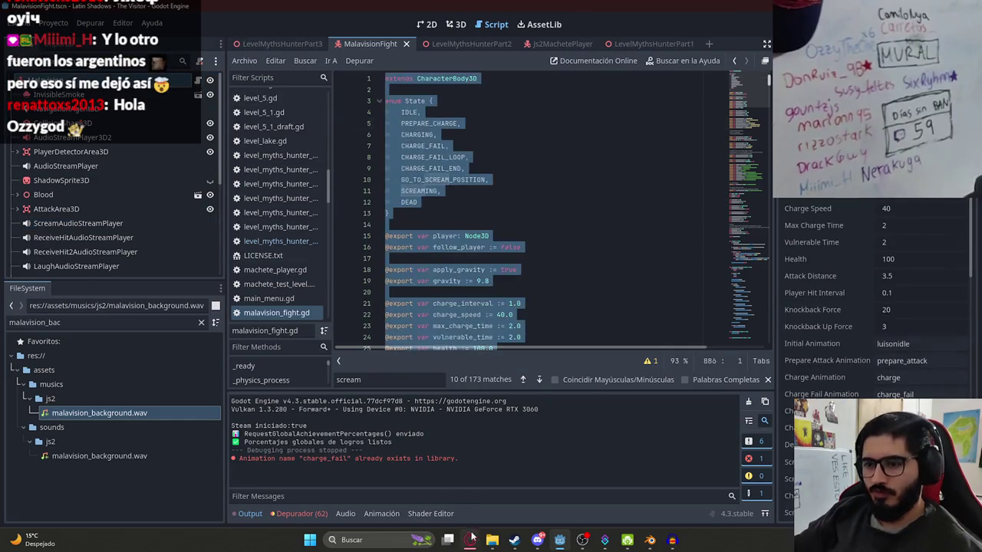
click(470, 540)
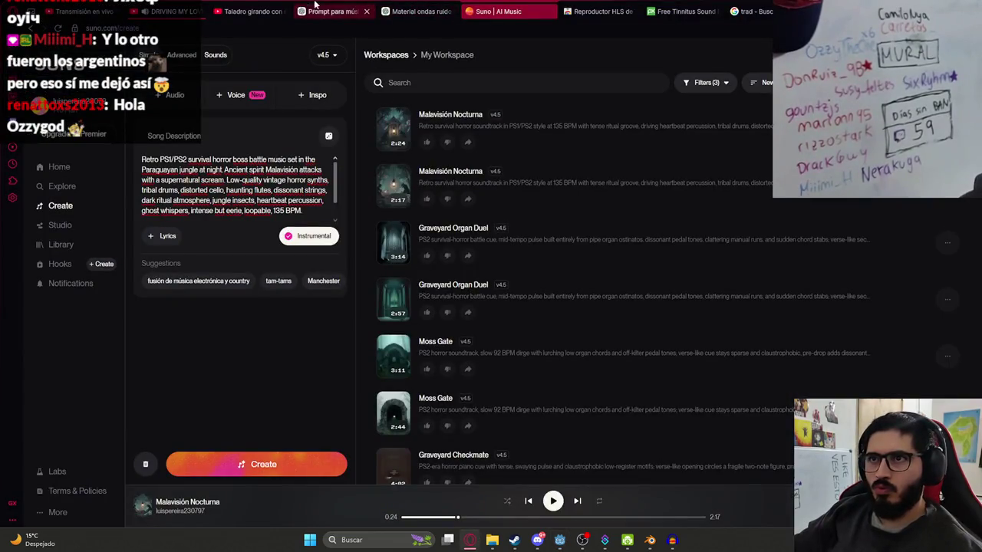
- Start a new ChatGPT chat with the boss script pasted and begin 'Cuando termine la primera barra de vida, debea'
click(337, 11)
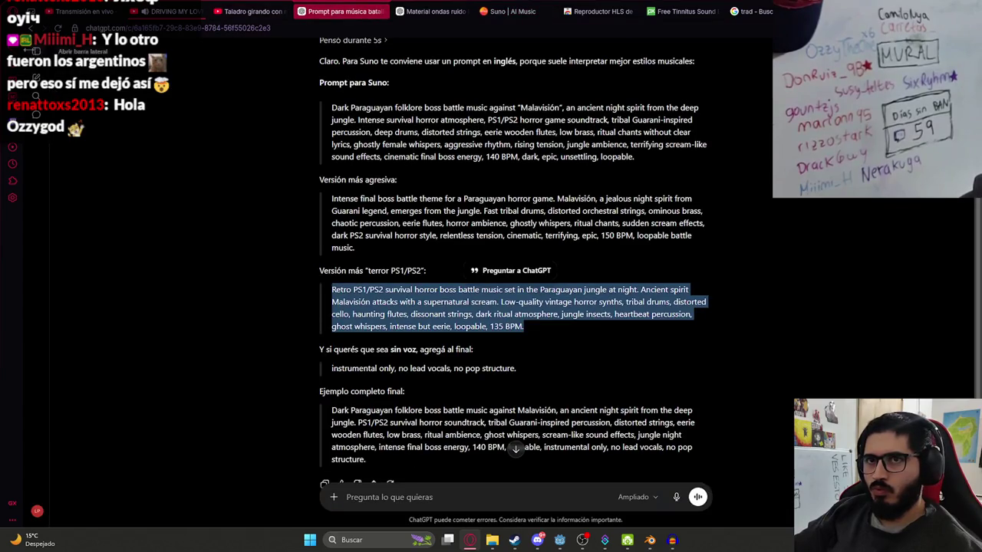
click(428, 11)
key(ctrl+shift+o)
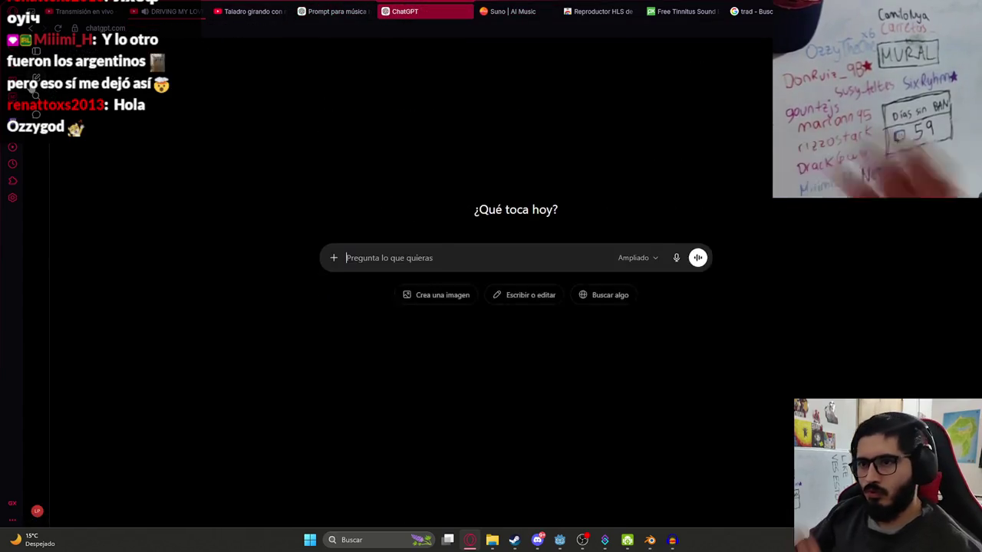
key(ctrl+v)
text(Cuando term)
text(ine la primer)
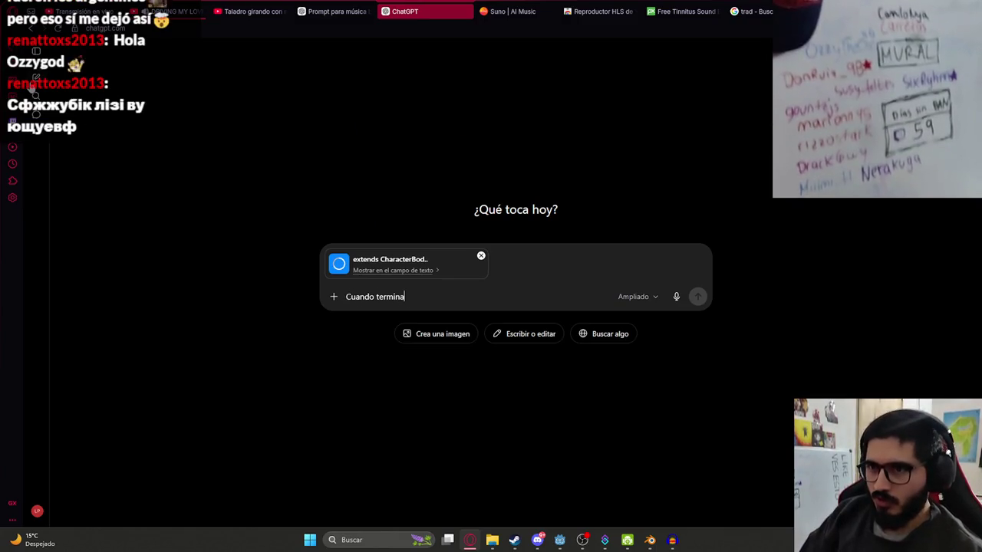
text(a barra de vida, )
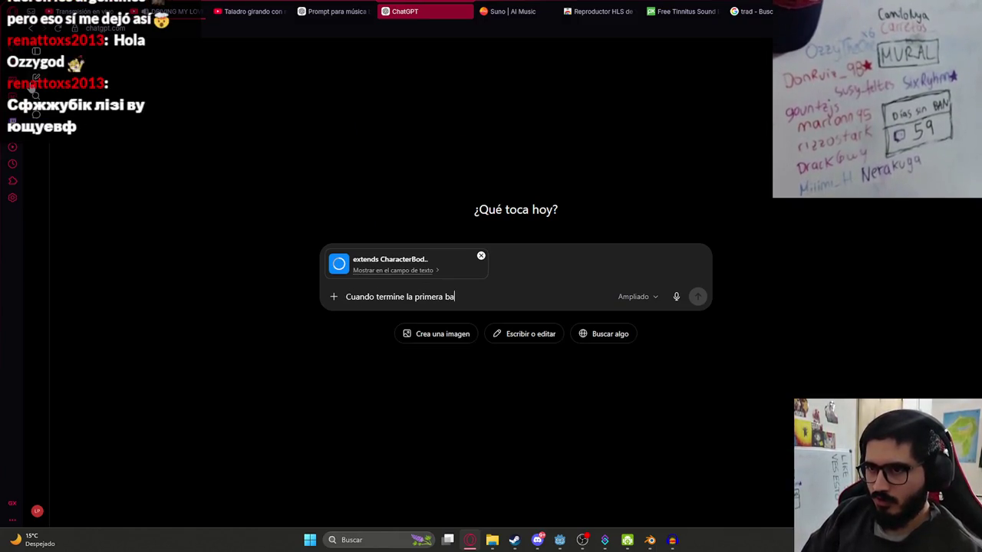
text(debe)
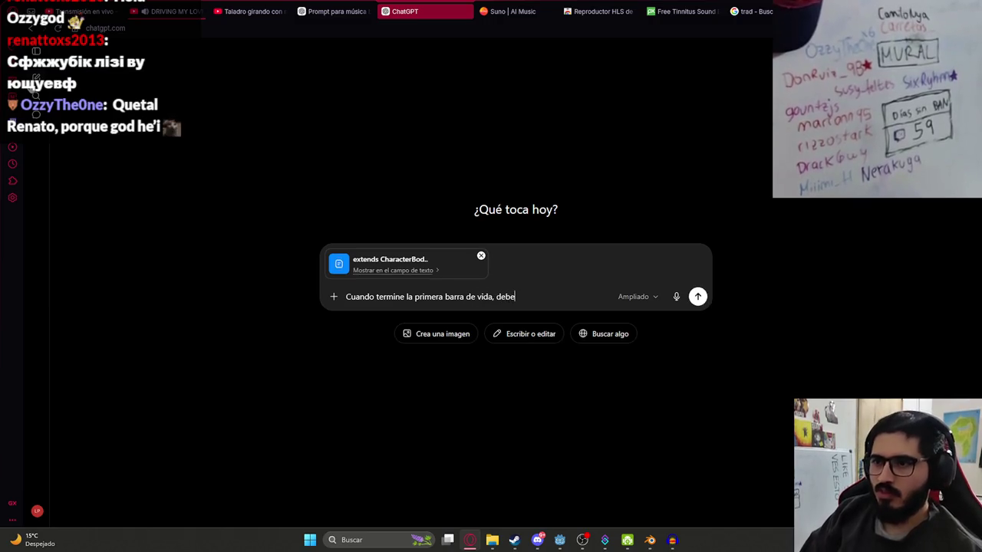
text(a)
key(alt+Tab)
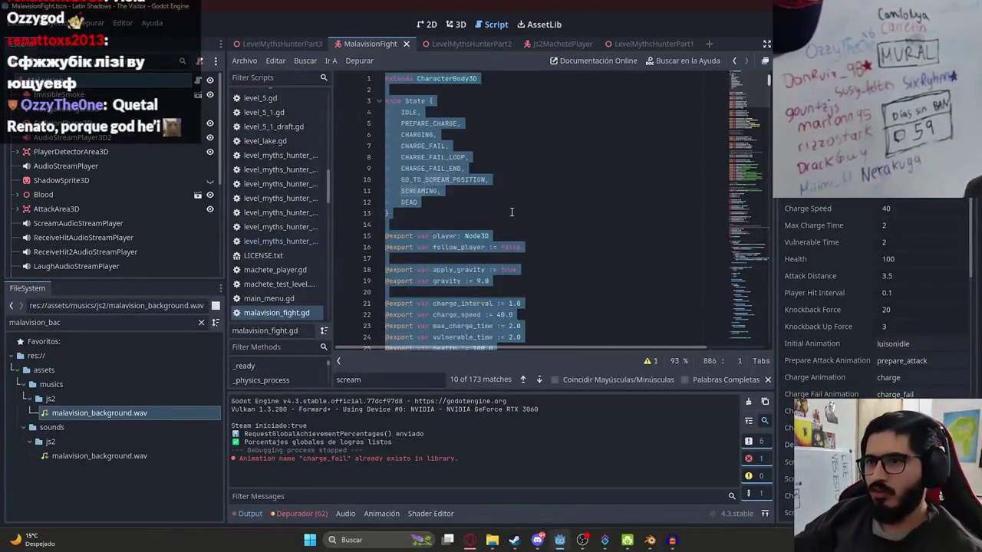
- Search the script for 'marker3d' and copy the scream_position variable name
click(511, 212)
scroll(491, 231, down, 15)
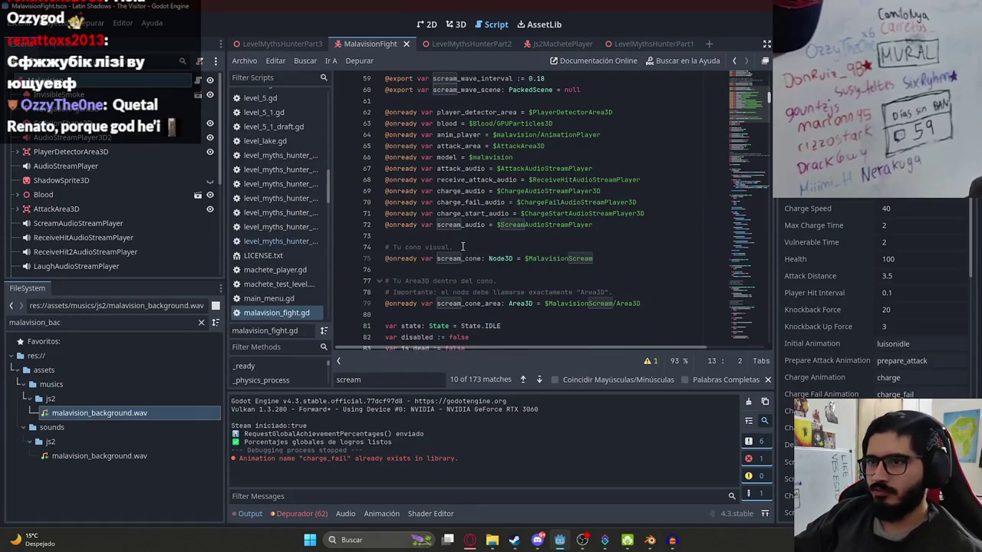
scroll(456, 237, down, 5)
scroll(466, 146, up, 4)
click(475, 167)
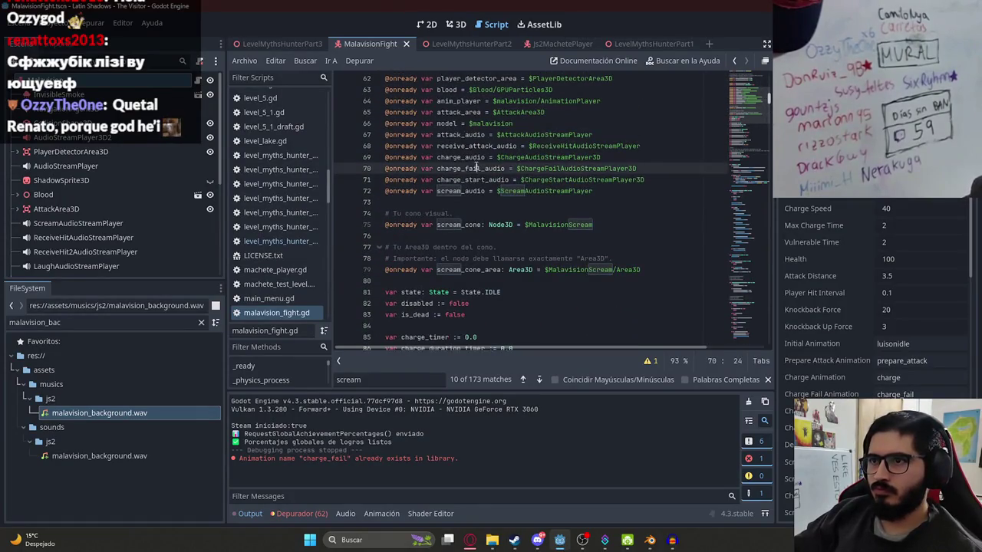
key(ctrl+f)
text(marker3d)
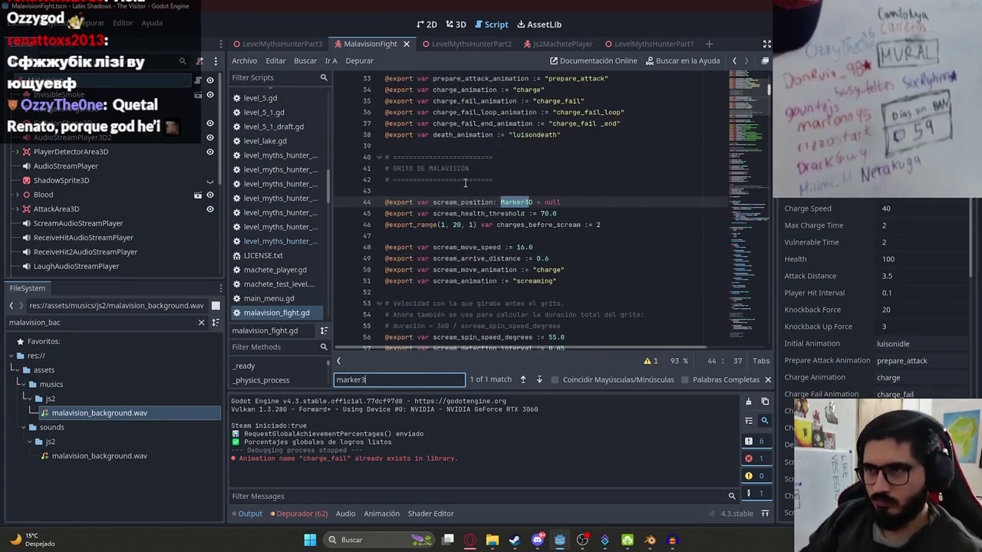
click(463, 201)
double_click(463, 201)
key(ctrl+c)
- Add scream_position followed by 'eproducir' to the ChatGPT prompt
key(alt+Tab)
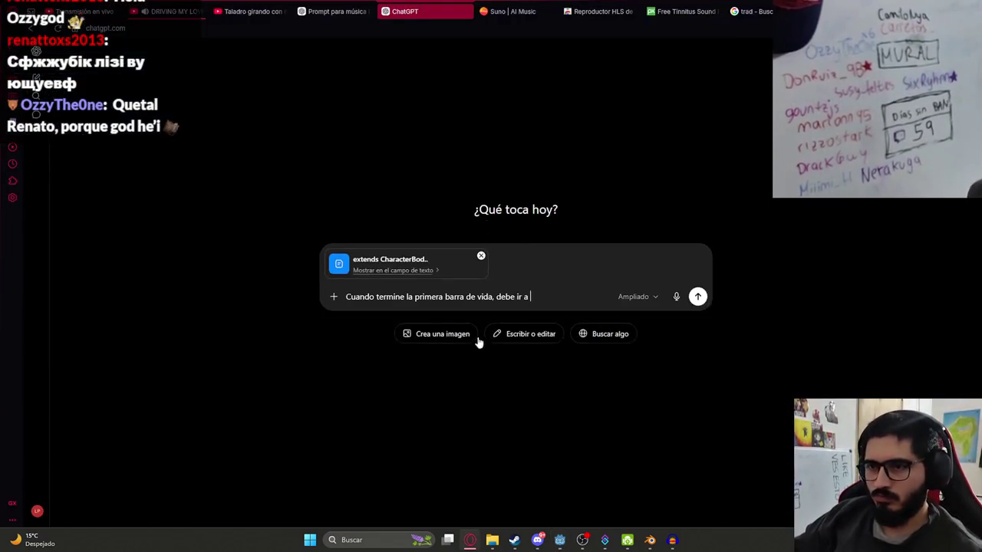
key(ctrl+v)
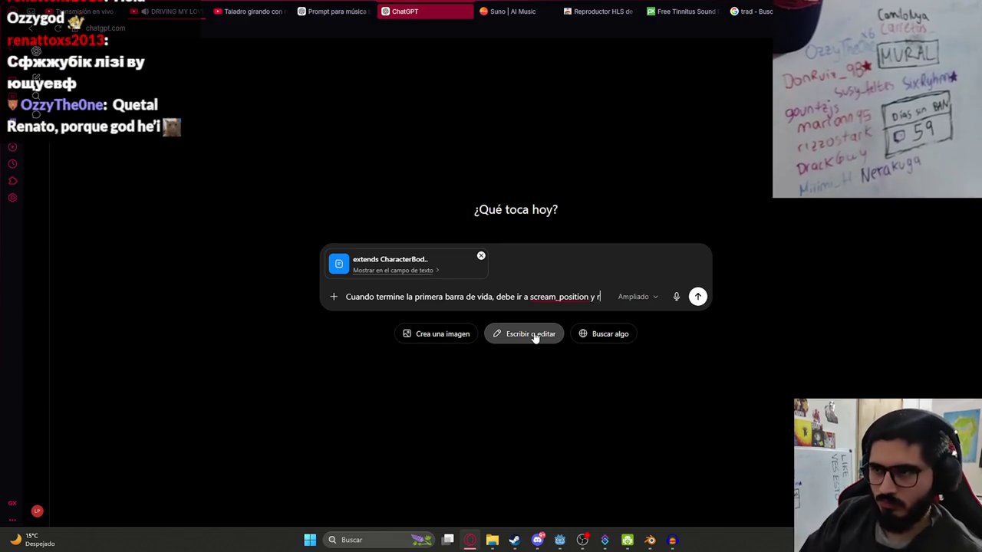
text(eproducir)
key(alt+Tab)
- In Blender's Animation workspace, select the metarig and check its second_phase action
click(593, 242)
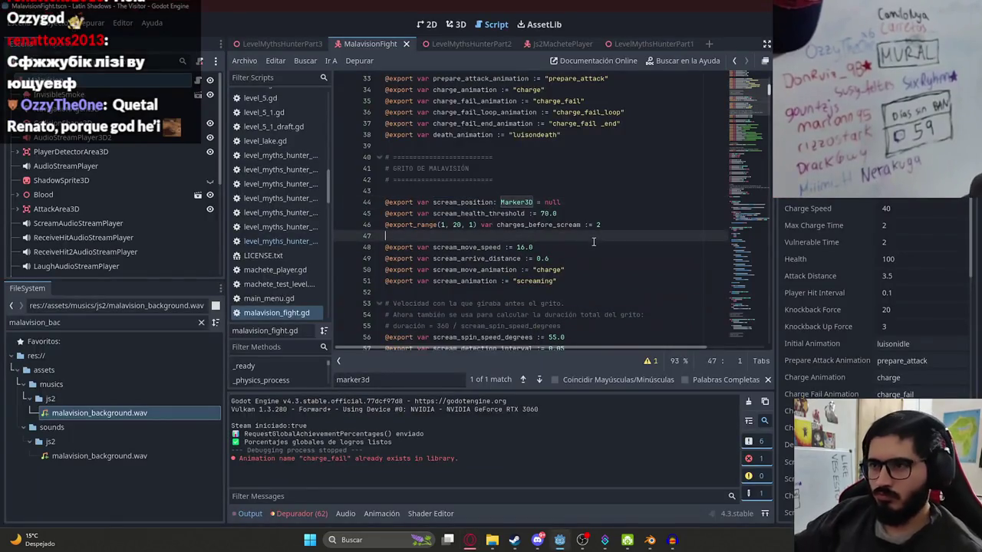
click(650, 540)
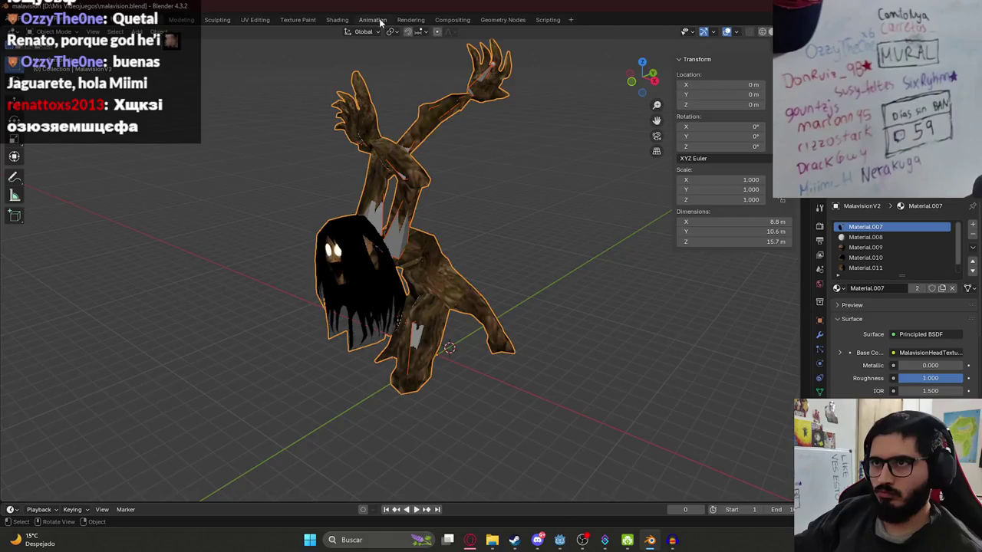
click(373, 19)
click(724, 245)
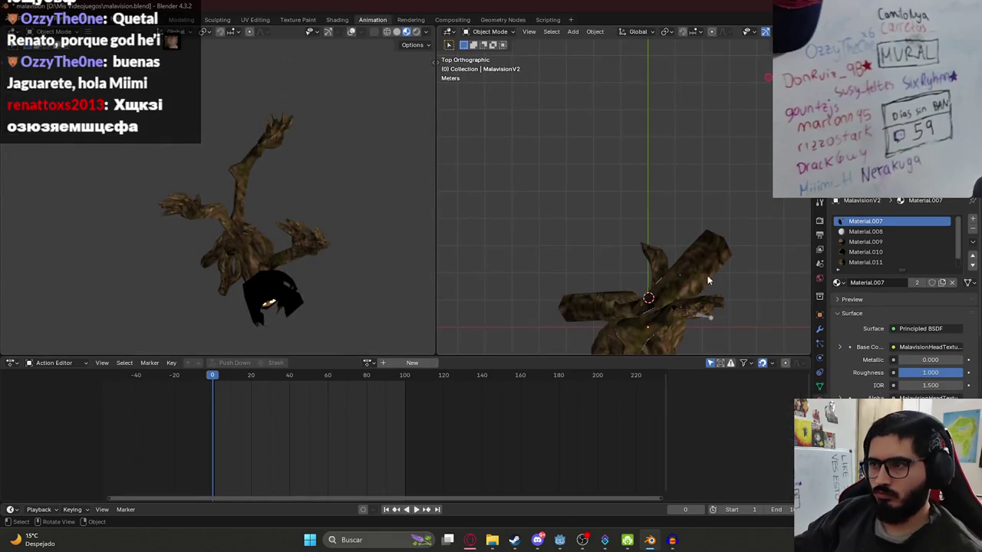
click(709, 314)
key(alt+Tab)
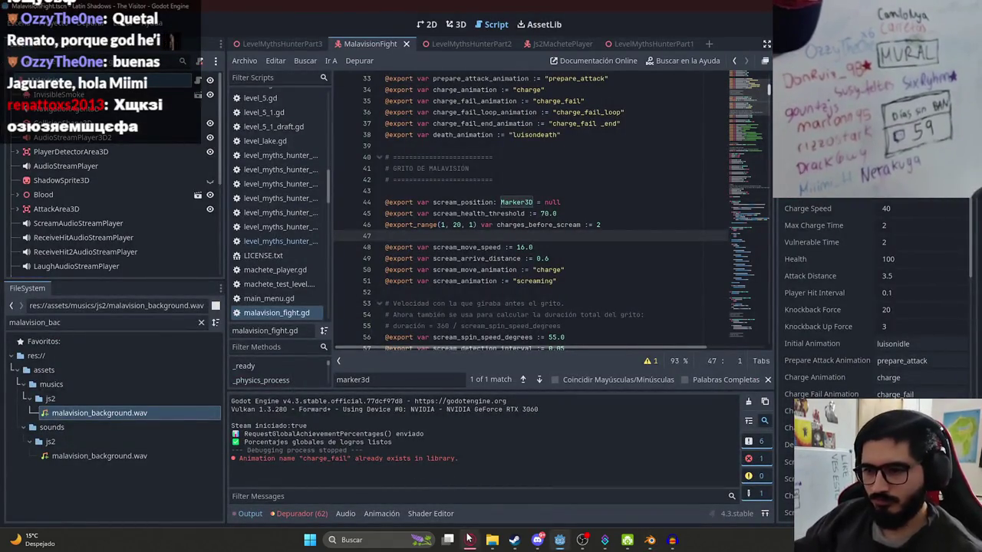
- Finish the prompt for a faster, more violent phase with 'gritos cada 1 embestida' and send it
click(469, 540)
text(Cuando termine la primera barra de vida, debe ir a scream_position y reproducir "second_phase", lue)
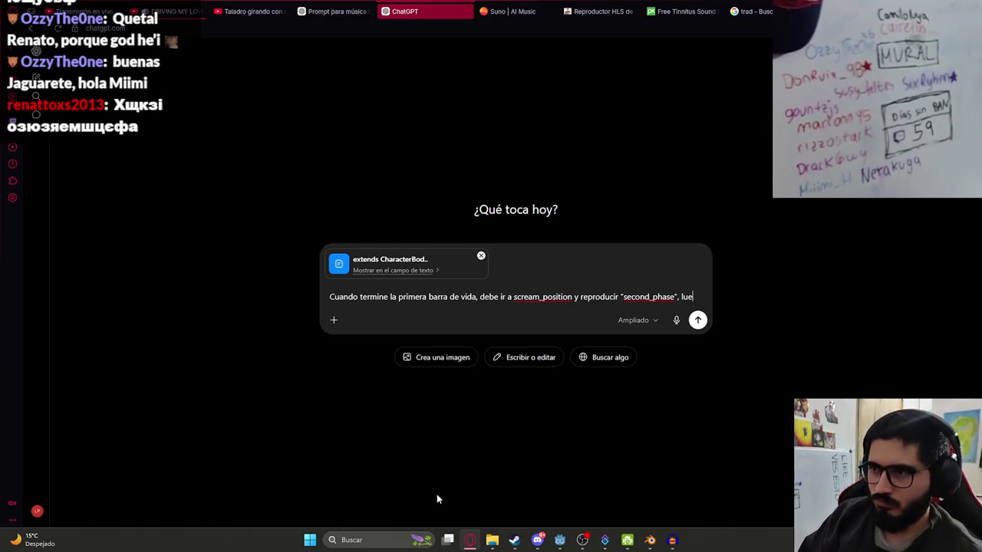
text(go de terminar)
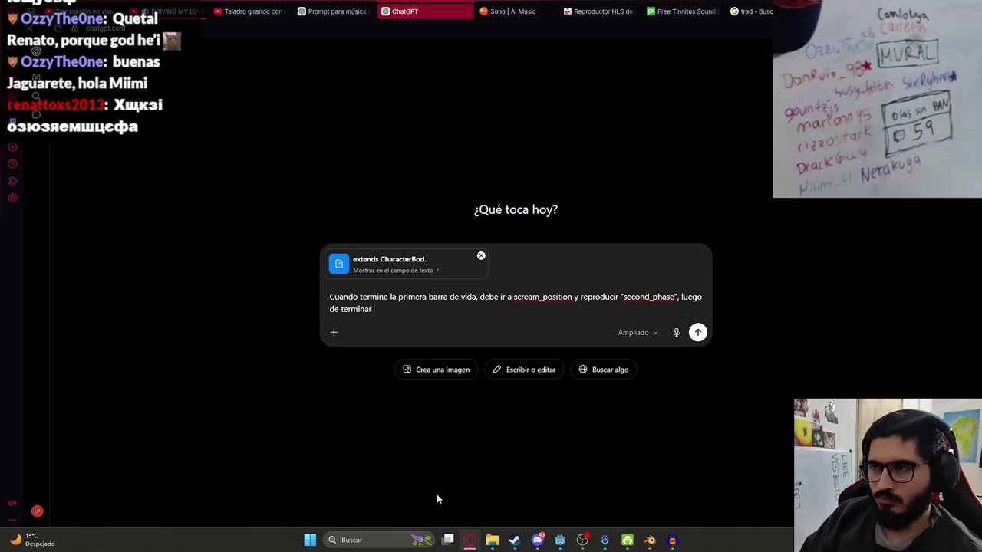
text( eso, se debe volver m)
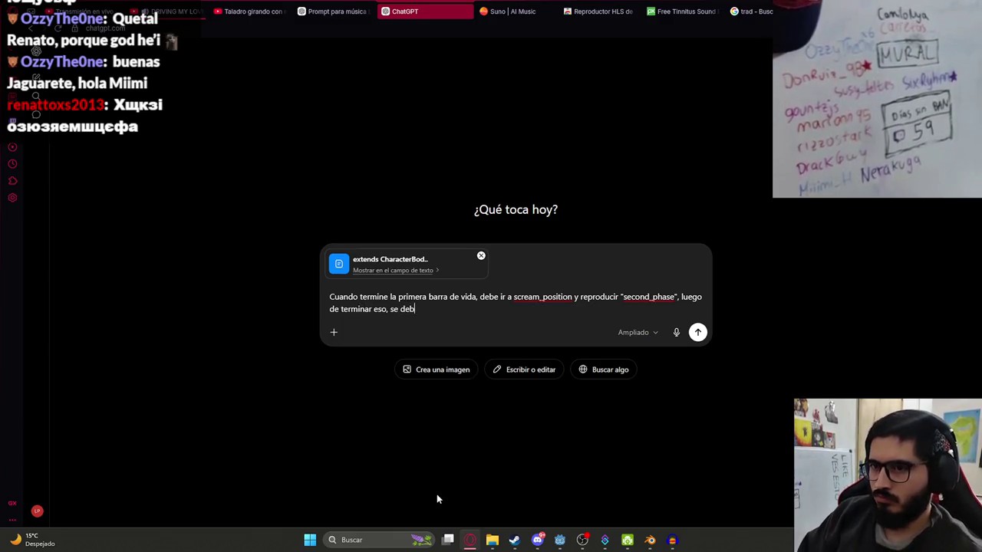
text(as "violenta)
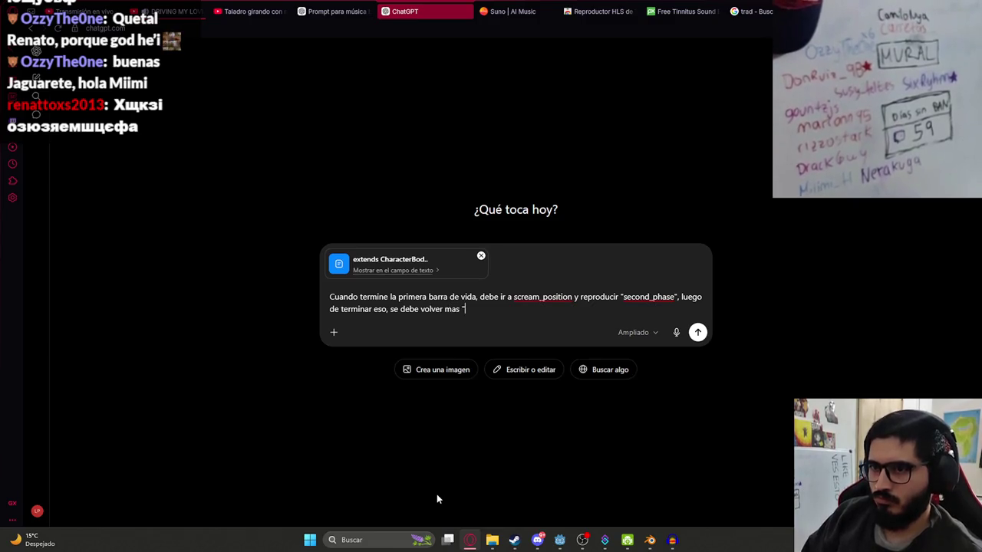
text(" mas velo)
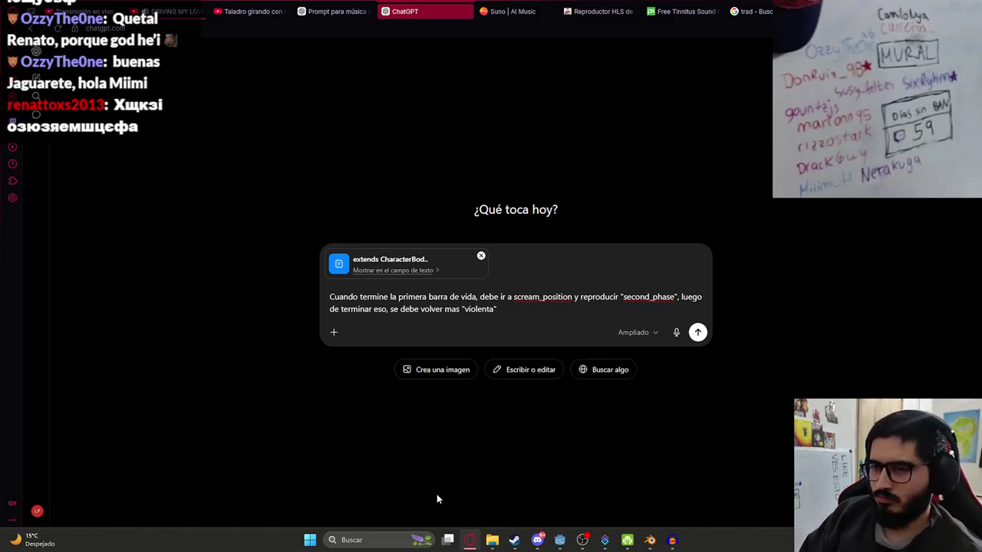
text(cidad d)
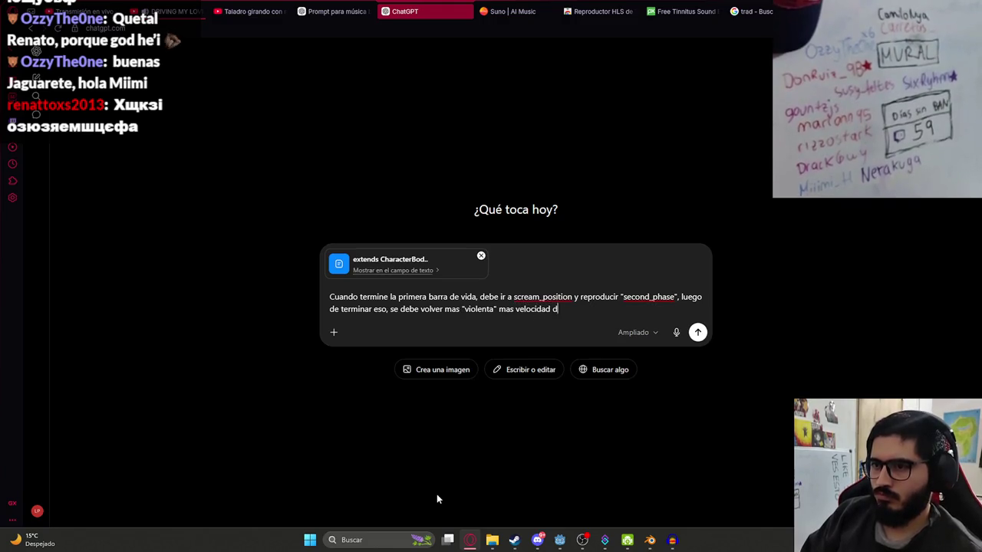
text(e embestida, giro de)
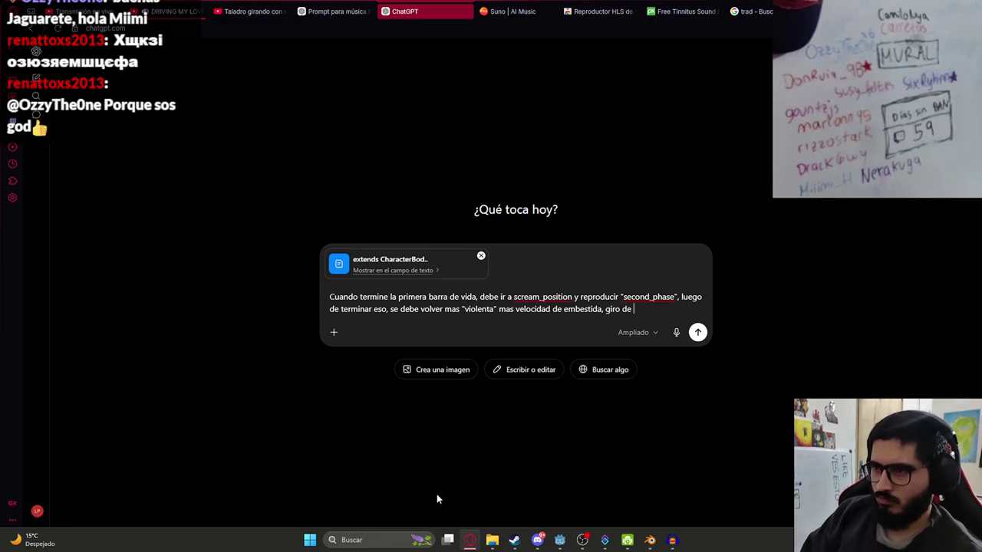
text( gritos mas rapidos y mas da)
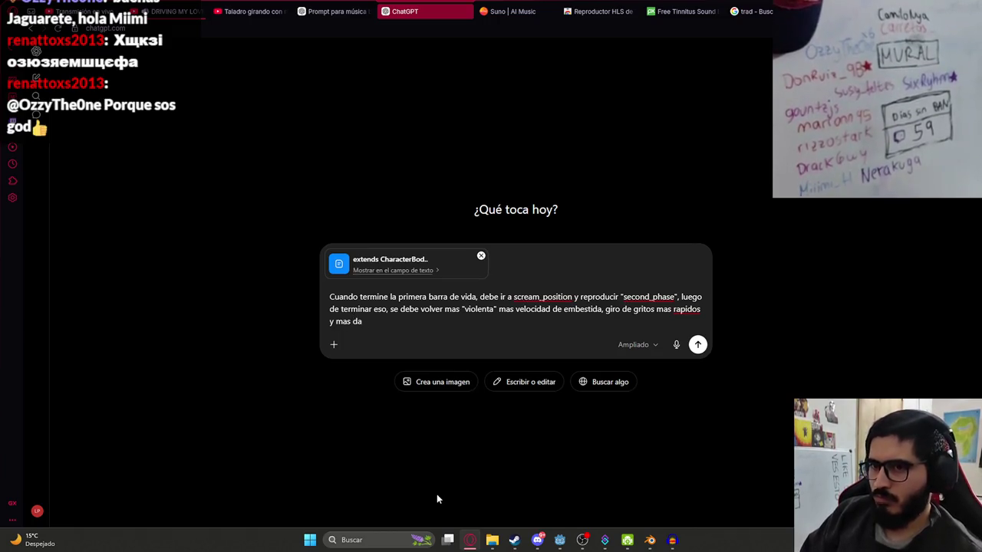
key(BackSpace)
key(BackSpace)
key(BackSpace)
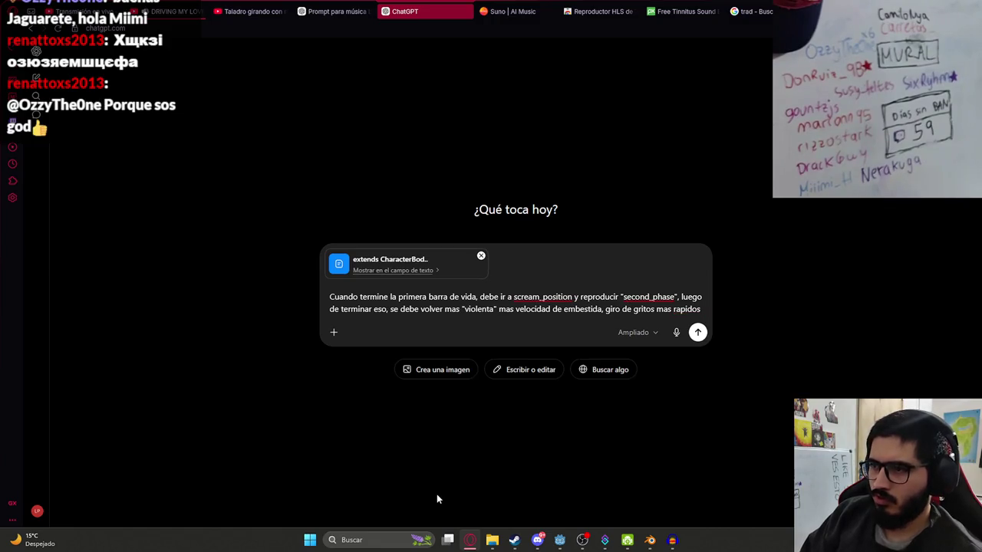
text(, mas )
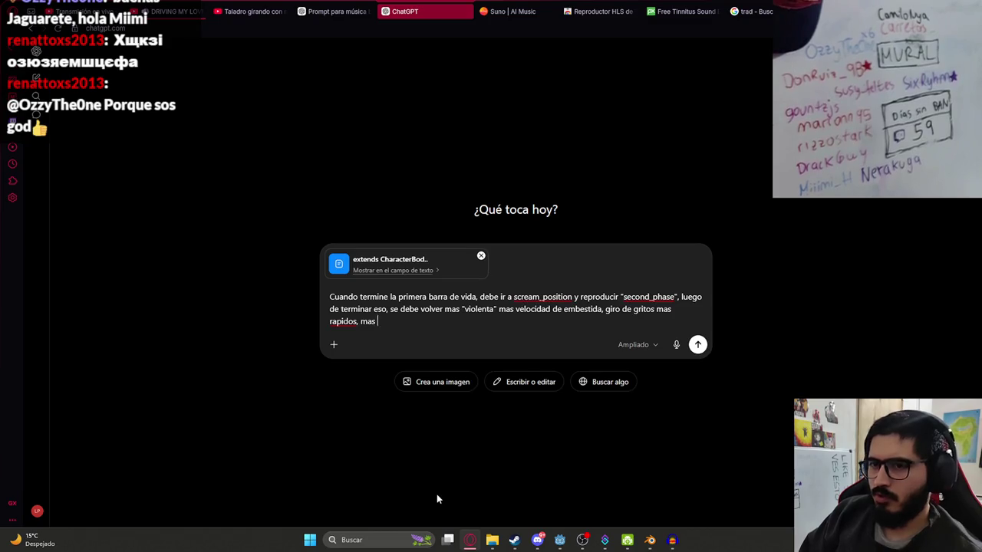
text(gritos de seguido qu)
key(BackSpace)
key(BackSpace)
key(BackSpace)
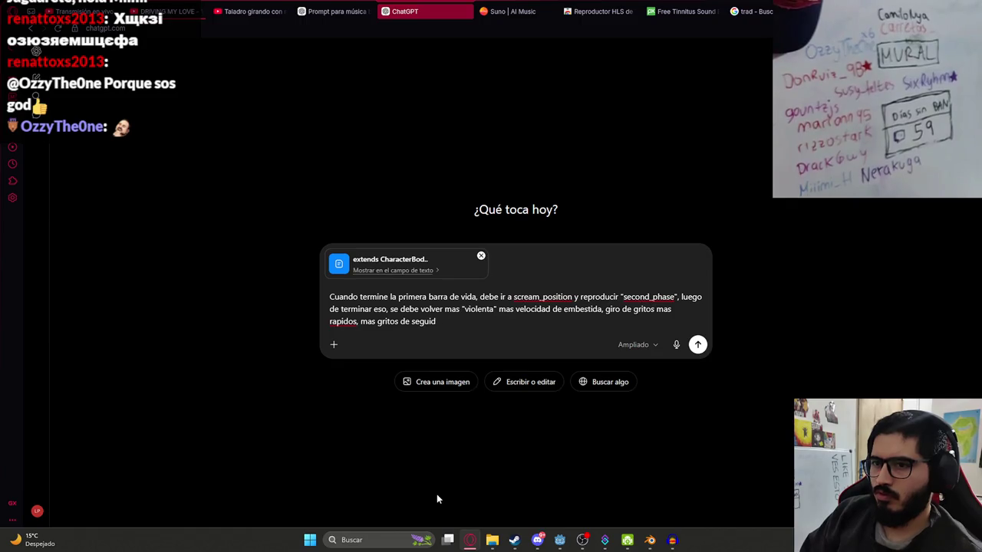
key(BackSpace)
key(BackSpace)
text(gritos cada 1 embestida)
key(Return)
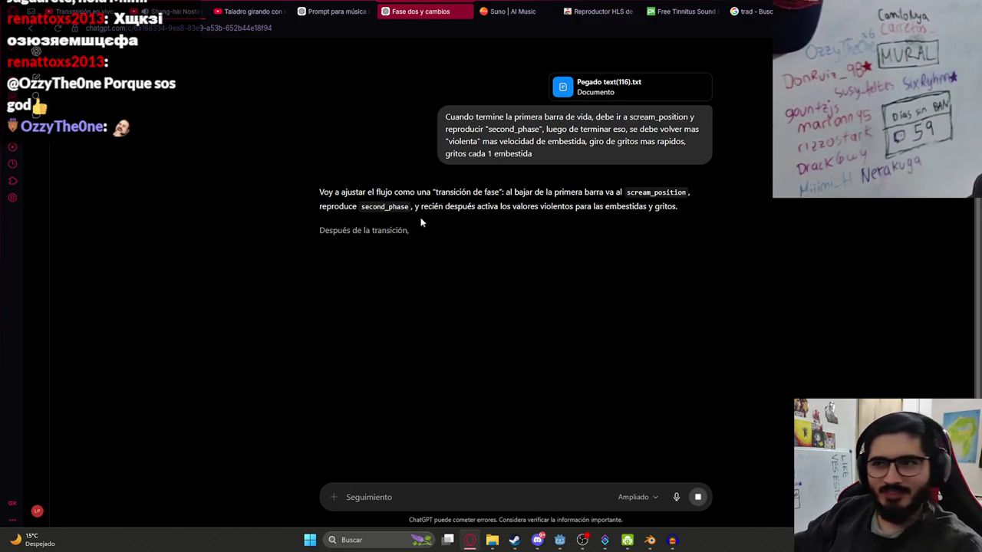
- Read ChatGPT's reply while it generates, highlighting its opening text and the word second_phase
drag(317, 193, 554, 281)
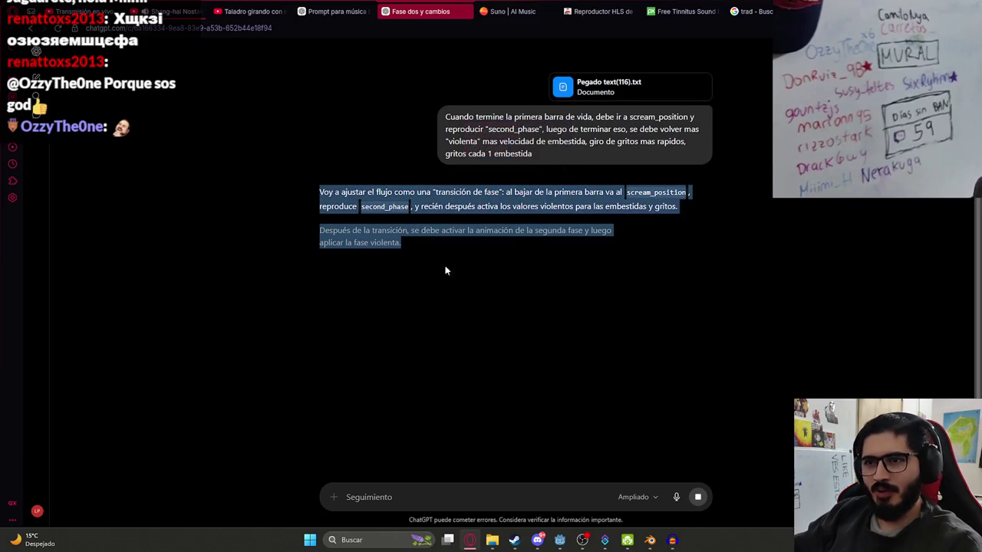
click(351, 237)
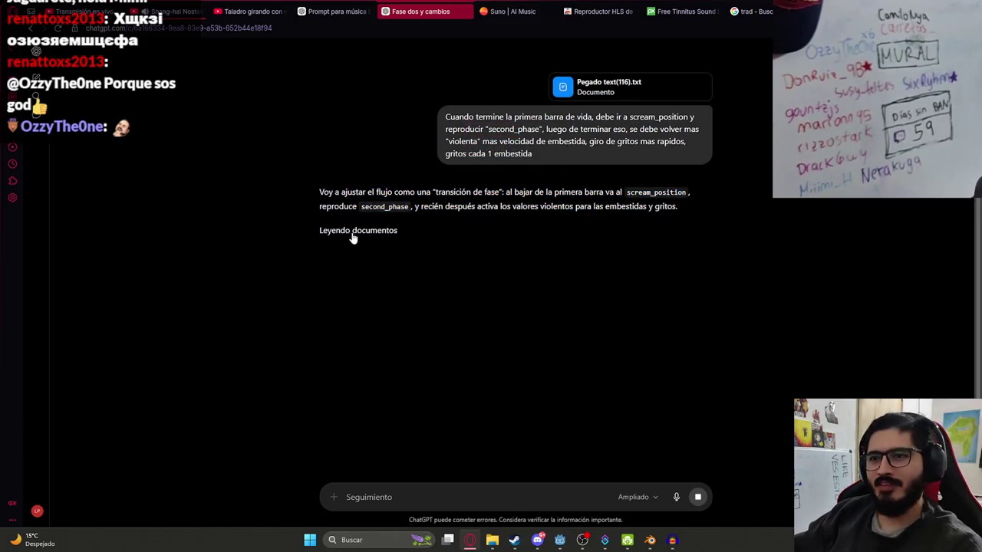
double_click(383, 204)
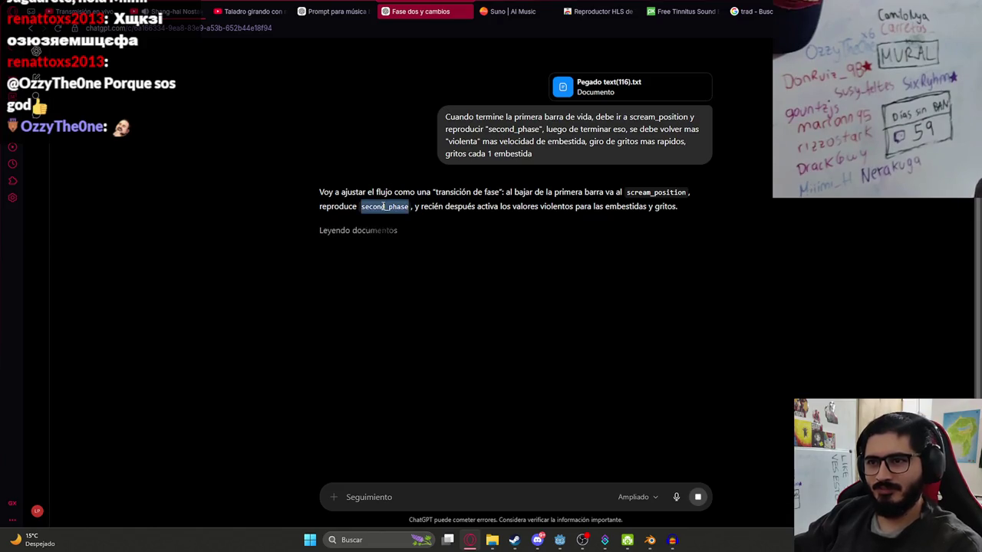
click(272, 206)
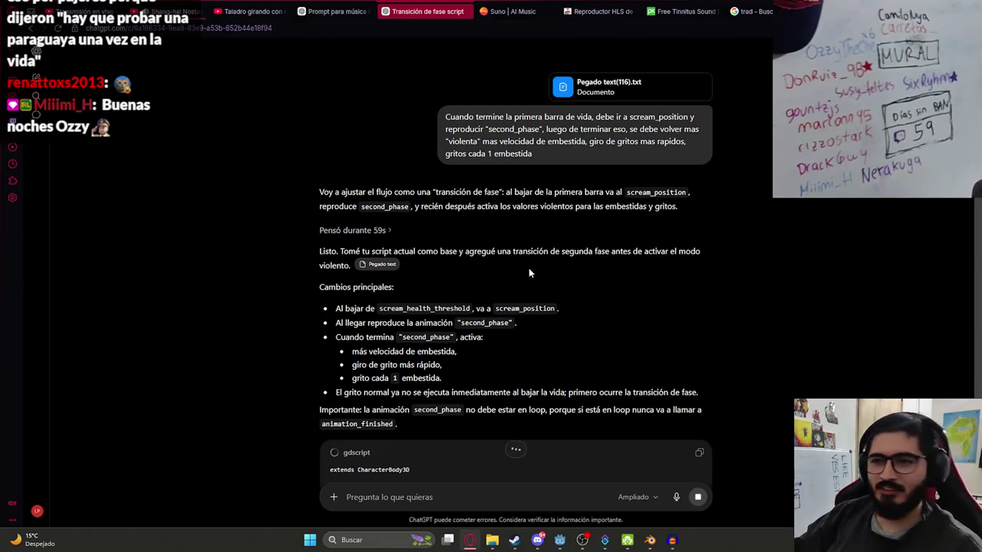
- Scroll through the finished gdscript, copy the full updated script, and select all code in Godot
scroll(528, 268, down, 3)
scroll(519, 274, down, 5)
scroll(520, 275, down, 15)
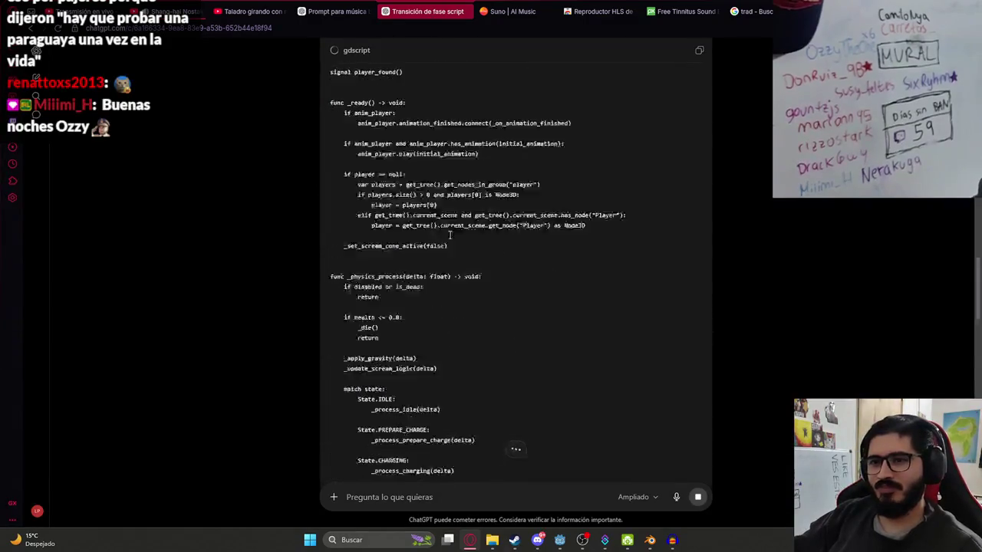
scroll(647, 276, down, 5)
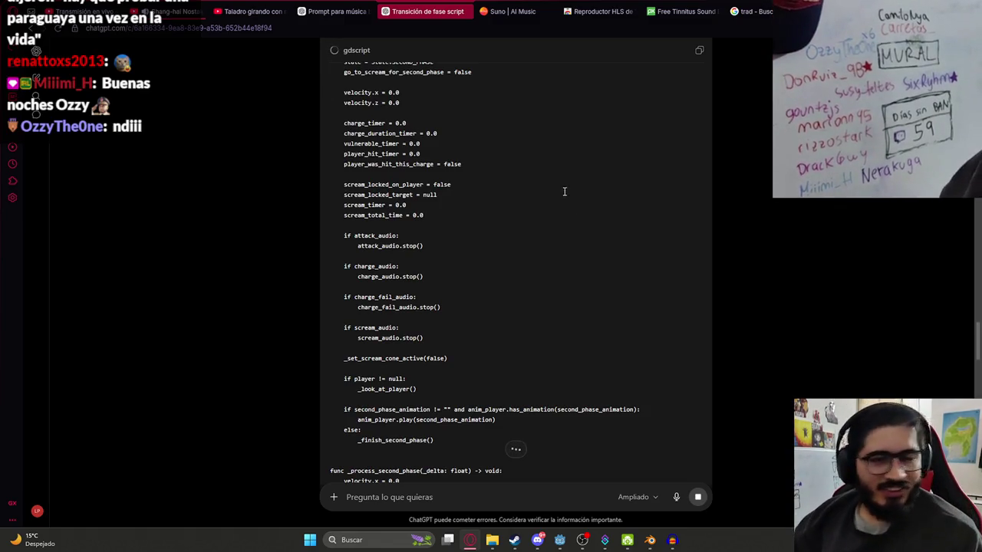
scroll(563, 306, down, 15)
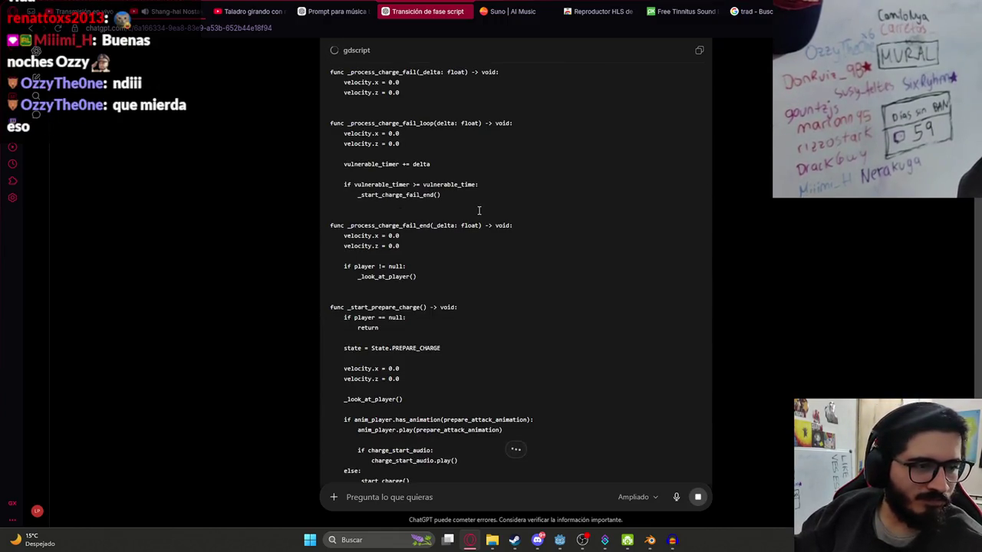
scroll(509, 267, down, 10)
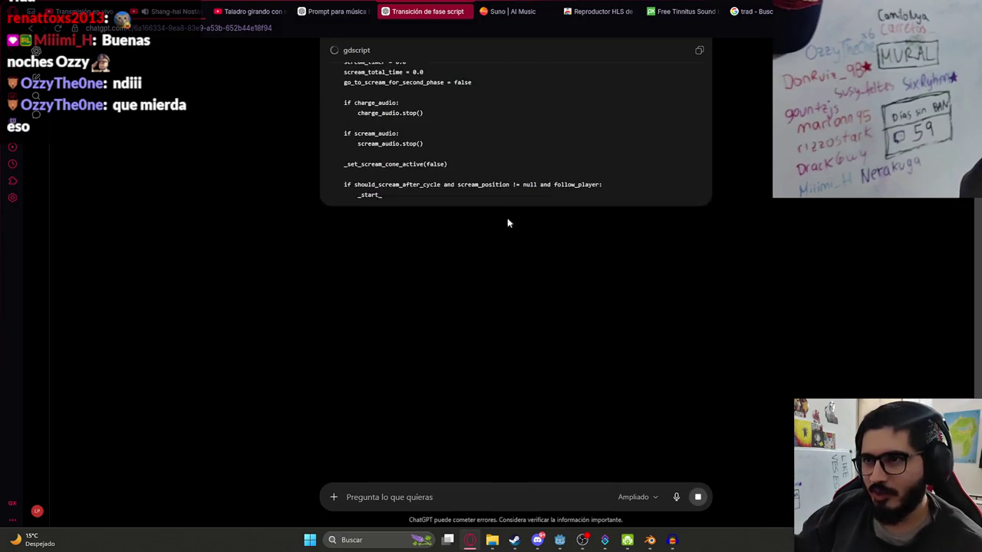
scroll(484, 397, down, 3)
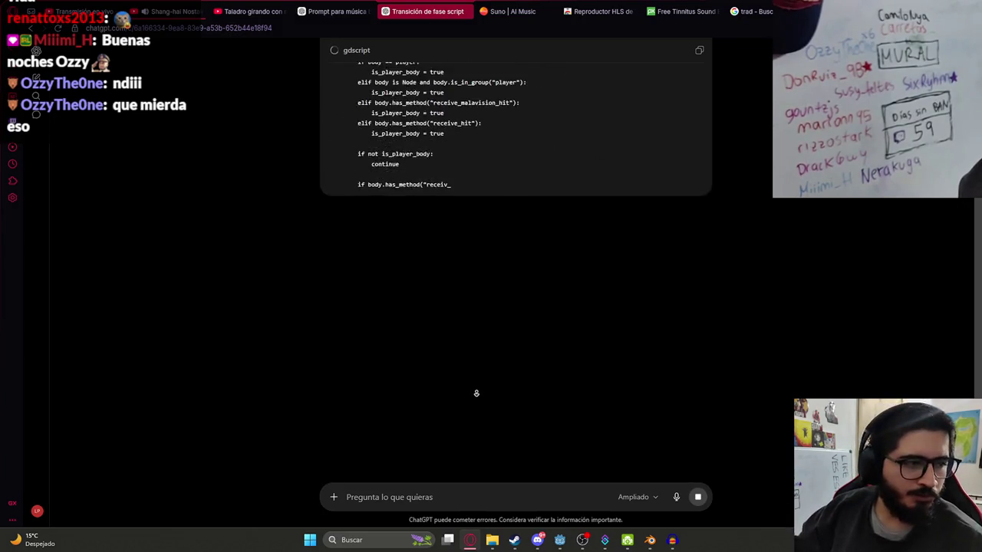
scroll(469, 380, down, 3)
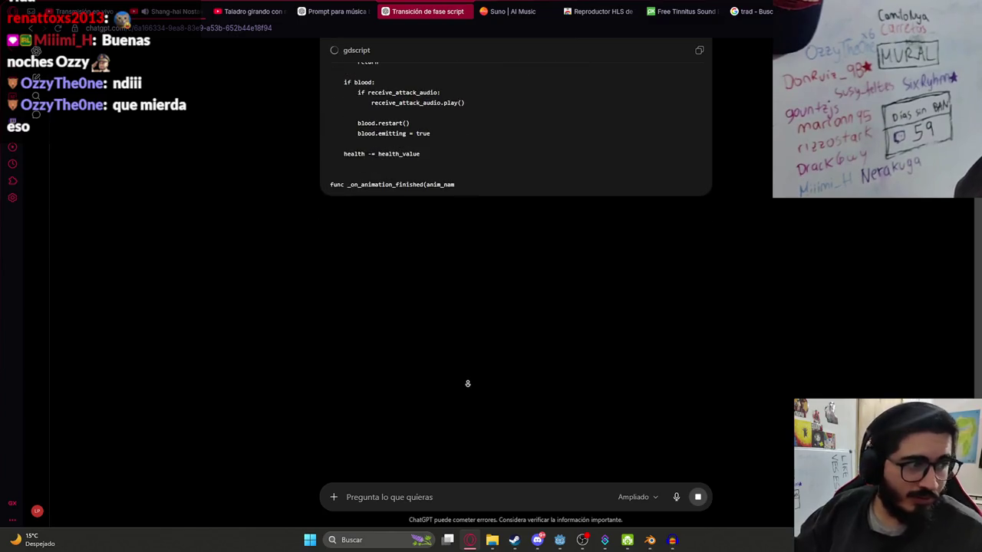
middle_click(351, 397)
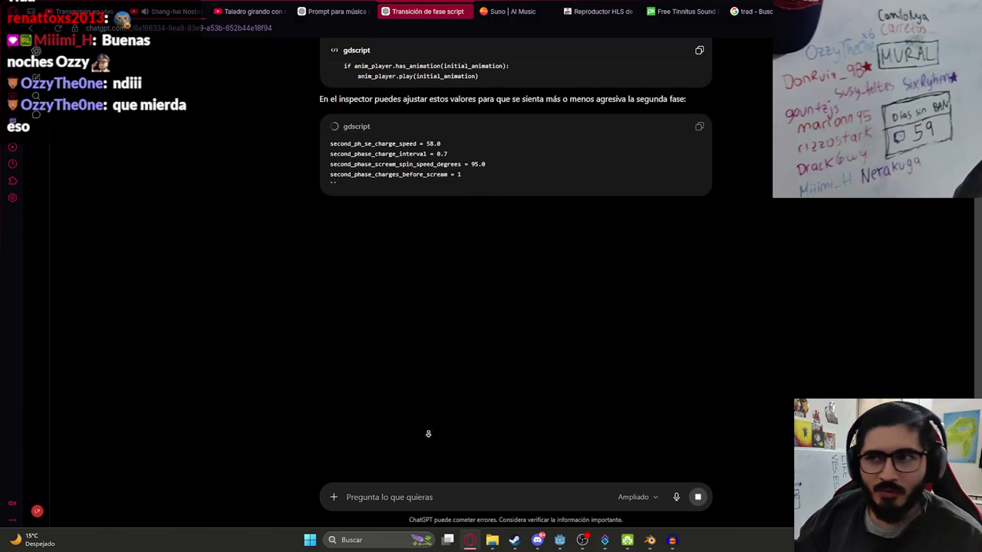
scroll(476, 337, up, 2)
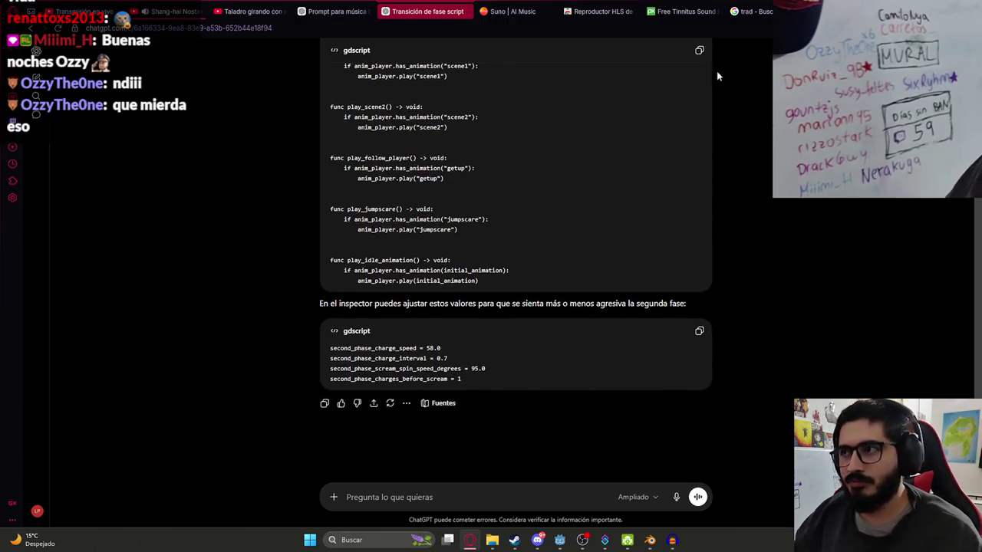
click(698, 50)
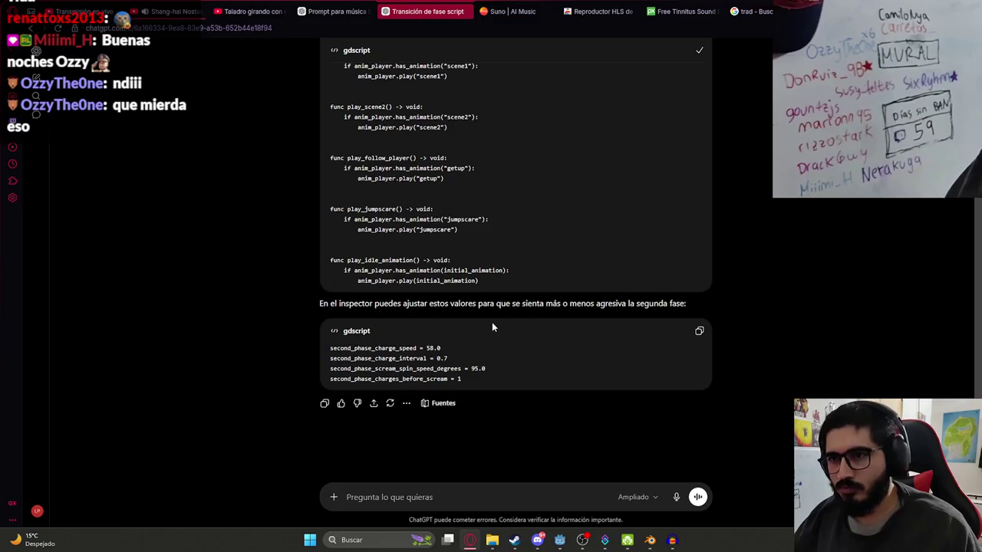
key(alt+Tab)
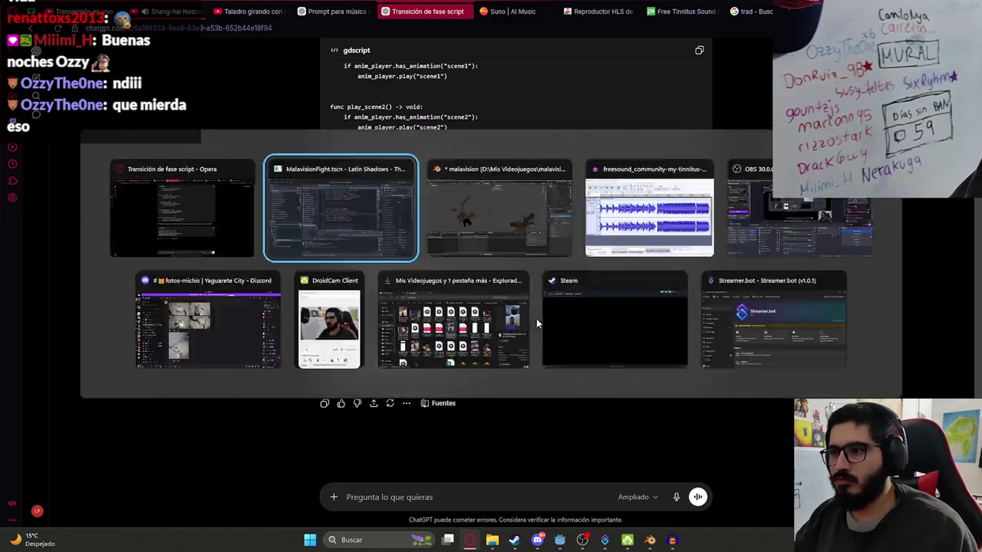
key(ctrl+a)
- Replace malavision_fight.gd's code with the copied updated script
key(ctrl+v)
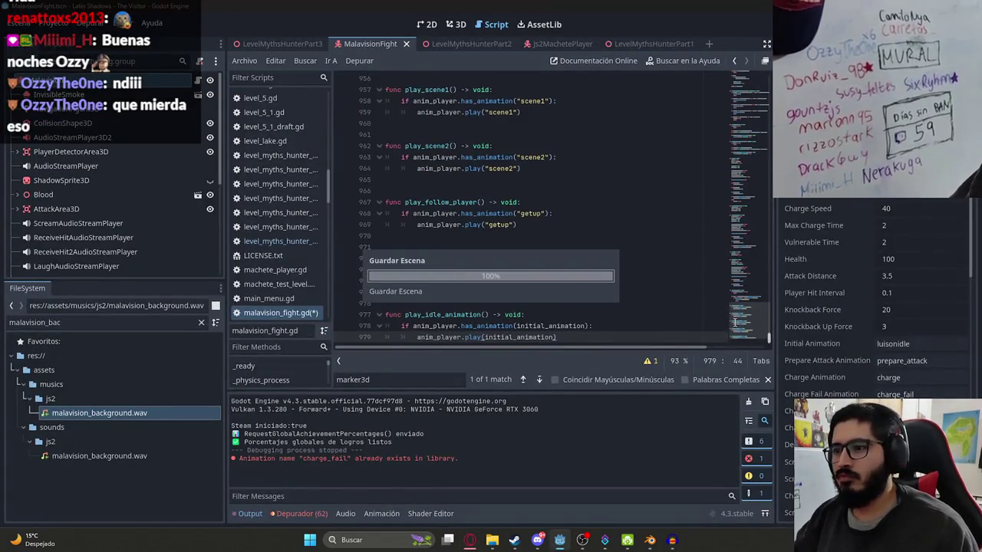
click(738, 143)
mouse_move(738, 144)
mouse_down()
mouse_move(751, 72)
mouse_move(750, 152)
mouse_up()
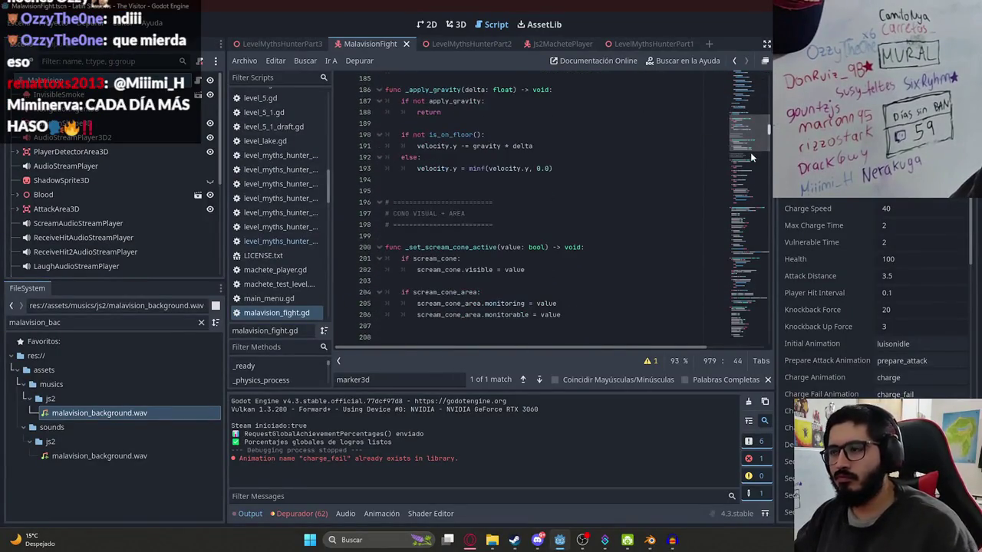
click(470, 540)
scroll(463, 344, up, 10)
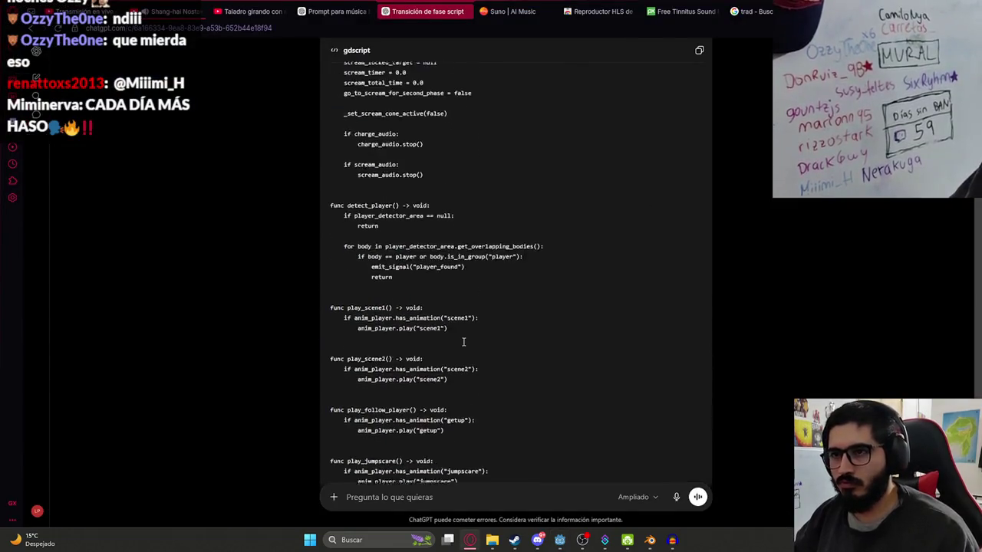
- Search for second_phase and review _start_second_phase's state, velocity and charge_timer lines
key(alt+Tab)
text(secon)
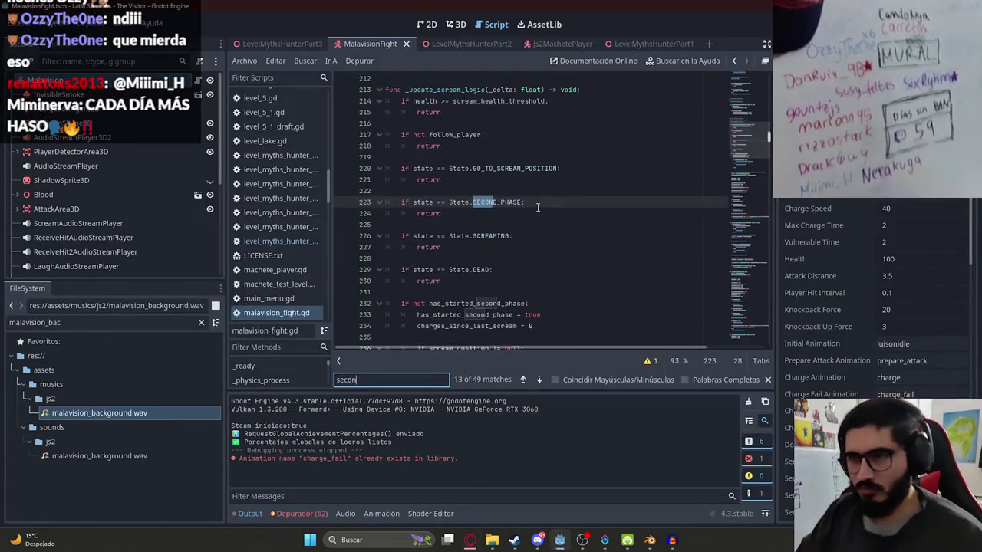
text(d_phase)
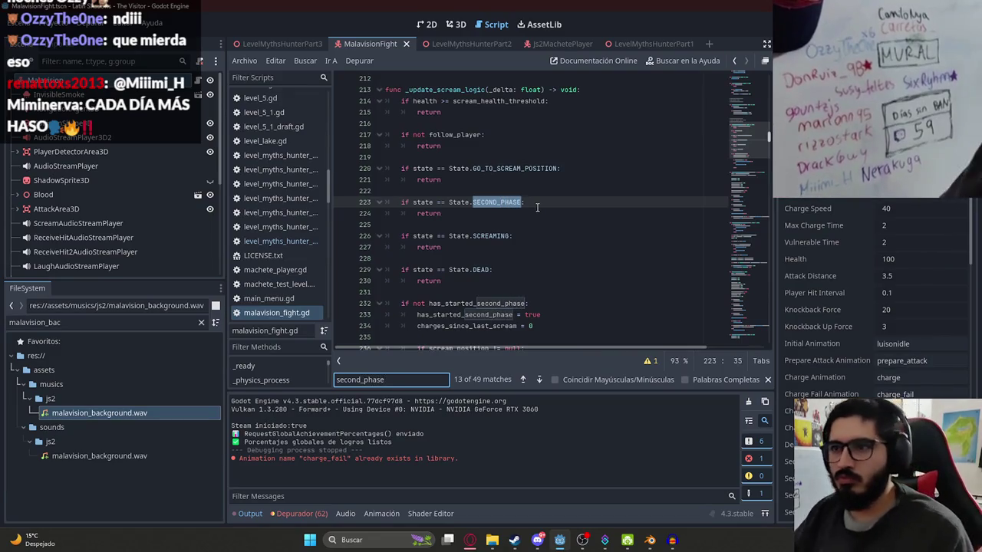
key(Return)
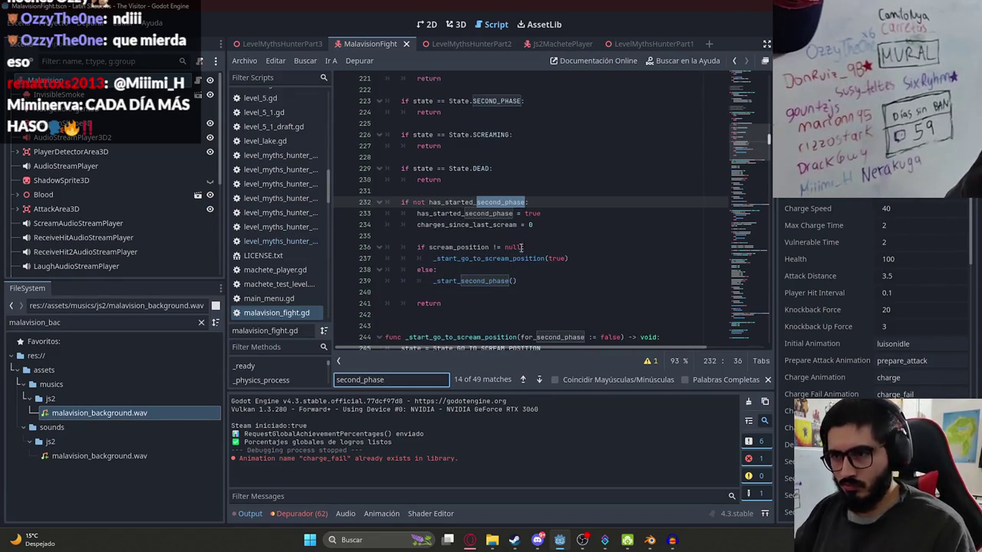
ctrl+click(473, 281)
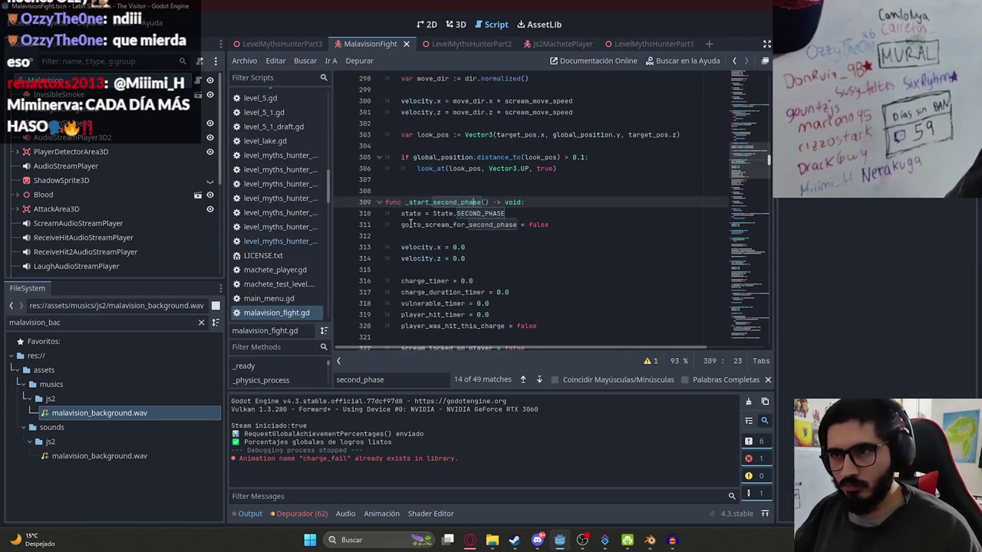
scroll(412, 182, down, 2)
drag(393, 147, 559, 155)
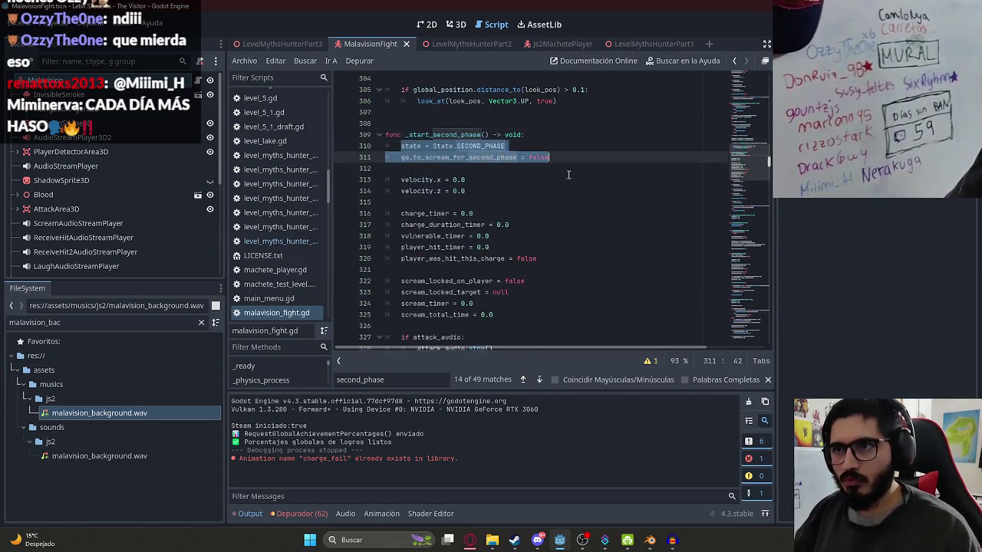
click(568, 175)
click(448, 158)
double_click(418, 179)
double_click(425, 213)
scroll(447, 248, down, 2)
scroll(447, 248, down, 7)
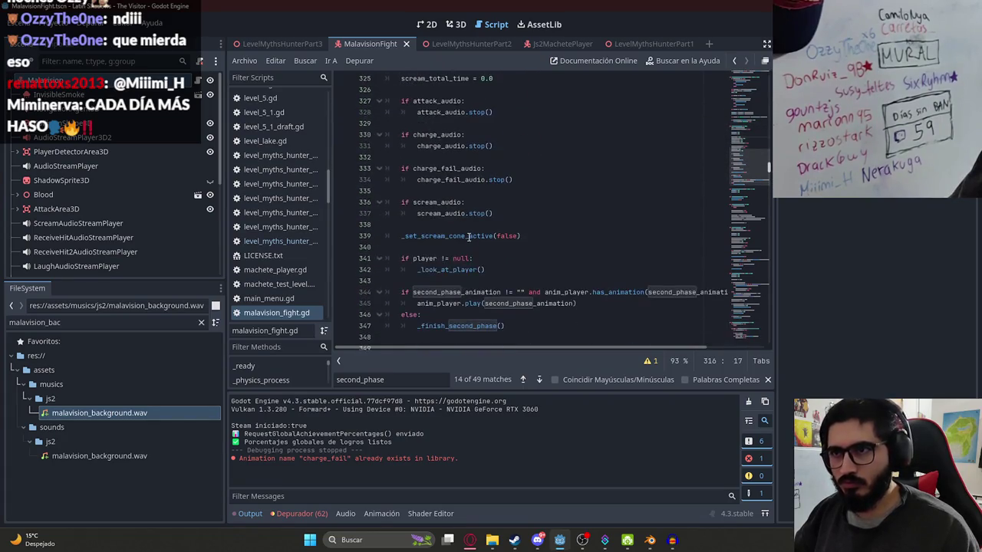
- Check the _finish_second_phase call and type the follow-up 'al terminar la animacion second_phase recien sigue con normalidad?'
click(465, 235)
double_click(541, 235)
double_click(473, 258)
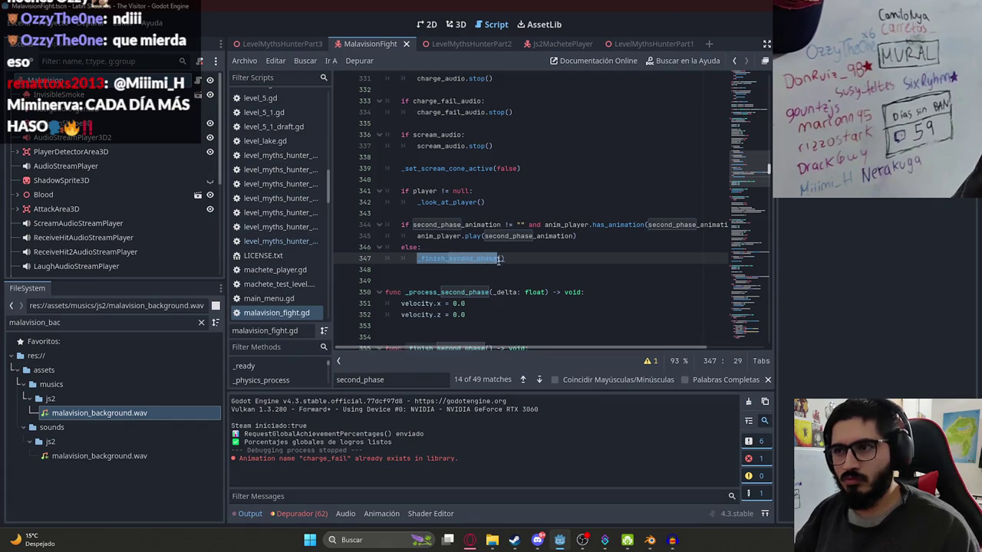
key(alt+Tab)
text(al terminar la animacion second_phase recien)
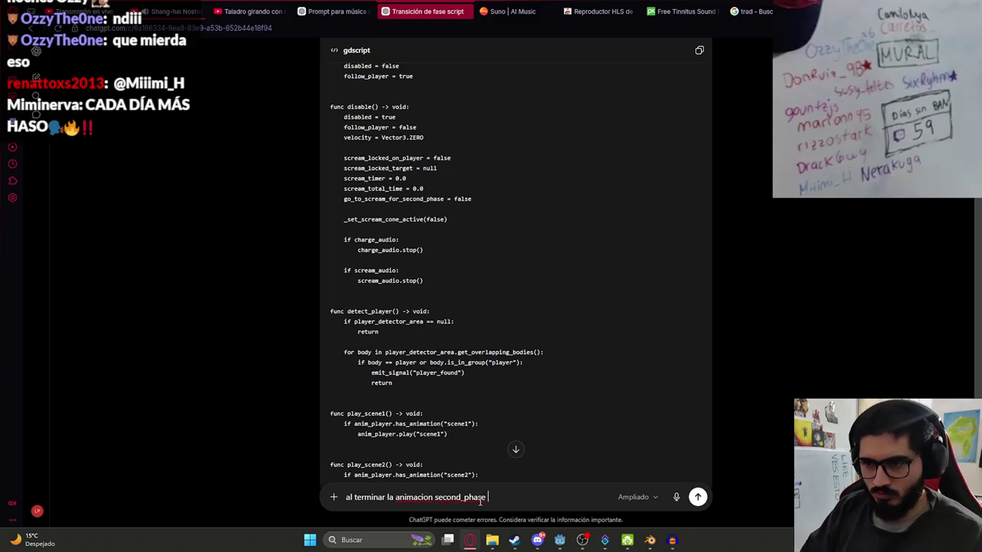
text( sigue con n)
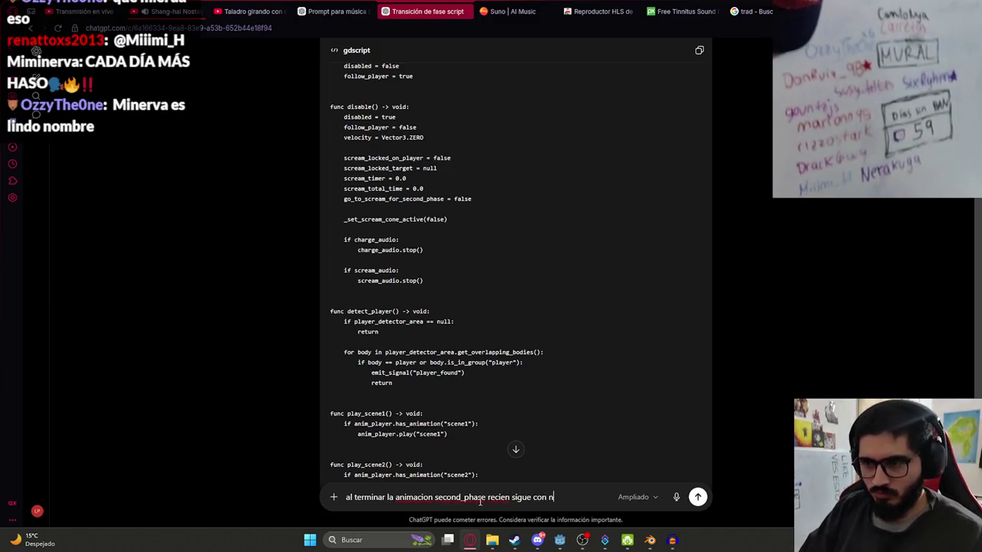
text(ormalidad?)
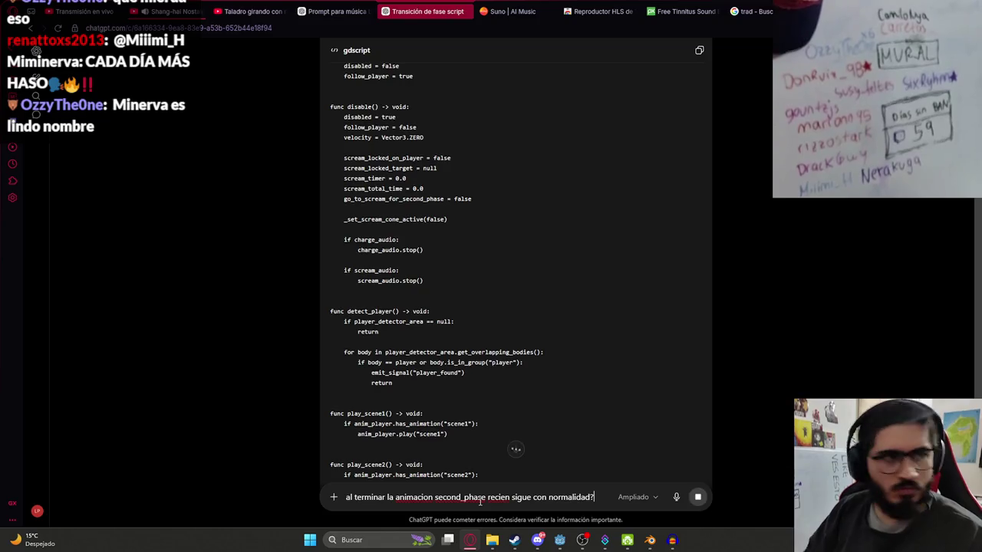
- Send the follow-up question and read ChatGPT's step-by-step confirmation of the flow
key(Return)
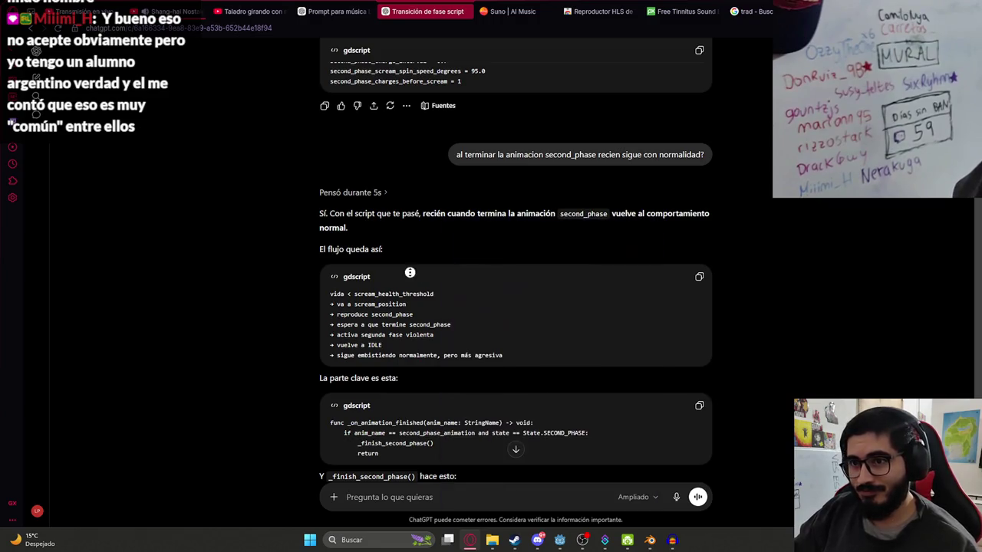
scroll(409, 270, down, 1)
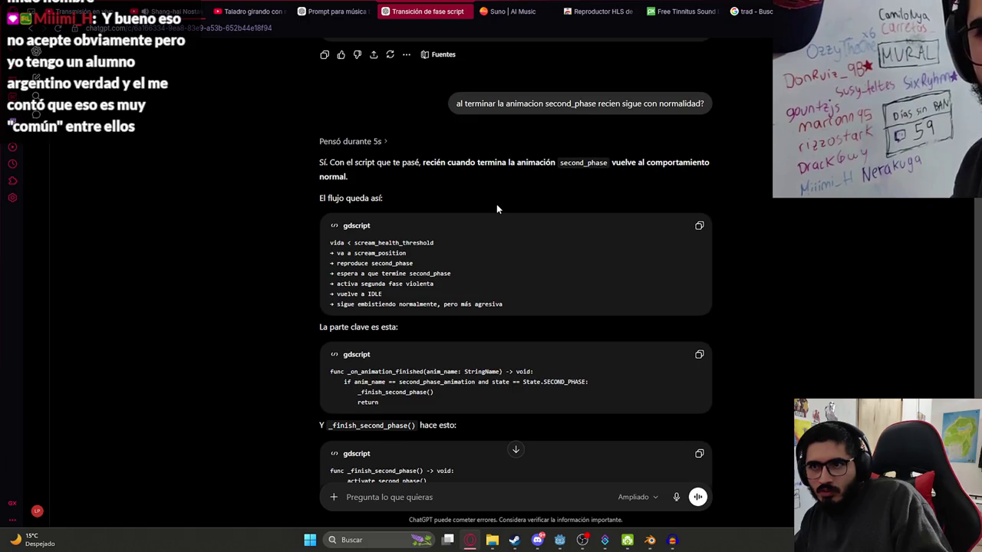
key(alt+Tab)
click(513, 225)
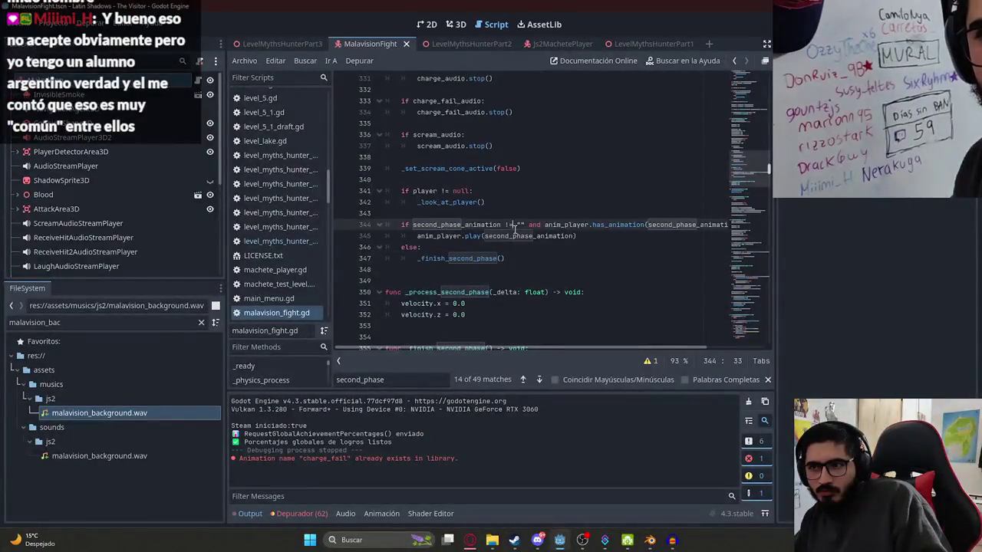
- Inspect the second_phase_animation play line (344–345), then run the LevelMythsHunterPart3 scene
scroll(651, 230, down, 2)
scroll(607, 206, up, 1)
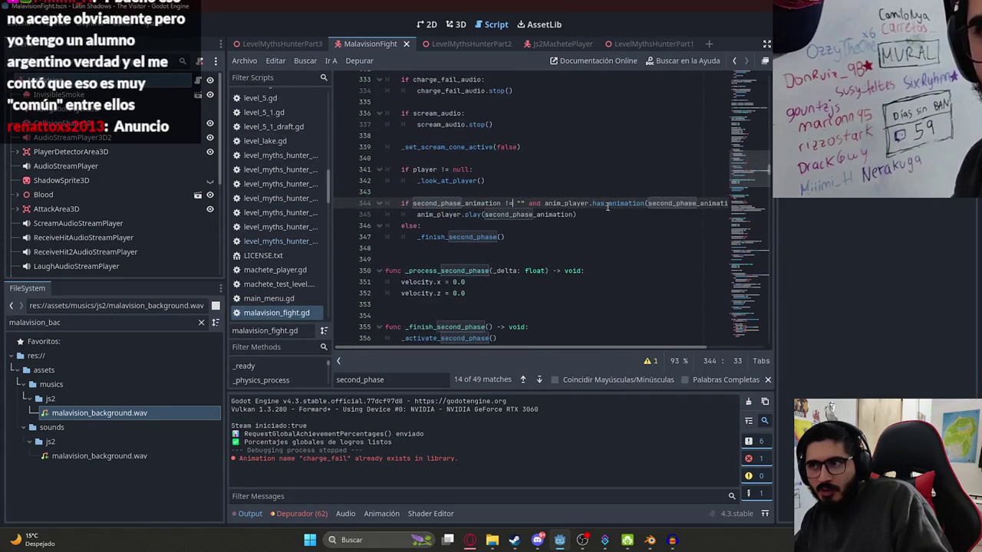
scroll(593, 242, down, 1)
click(452, 180)
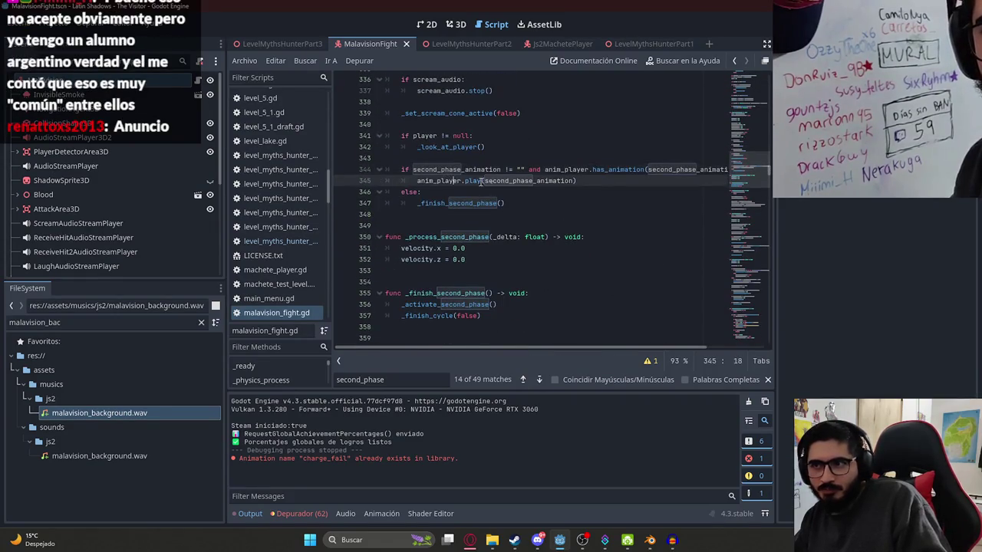
double_click(475, 169)
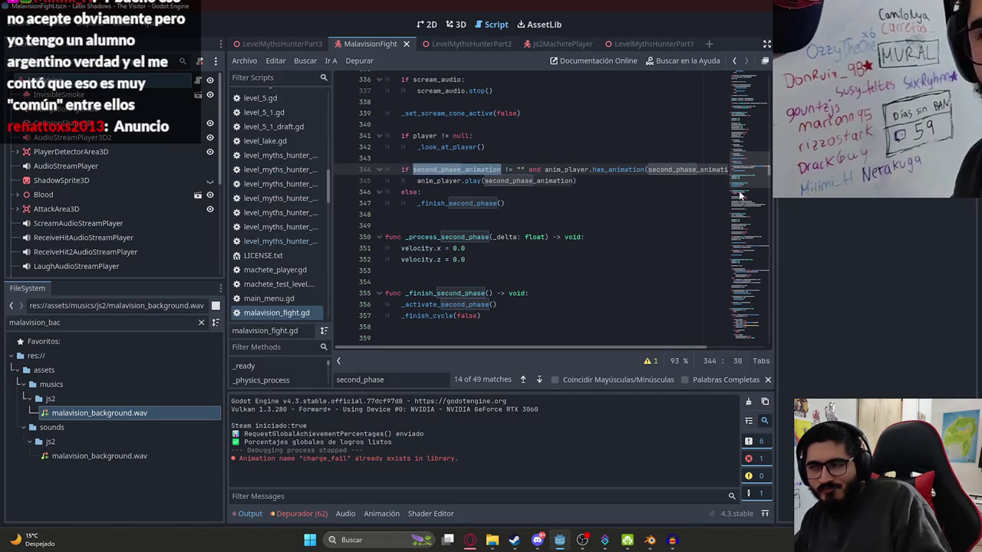
click(599, 181)
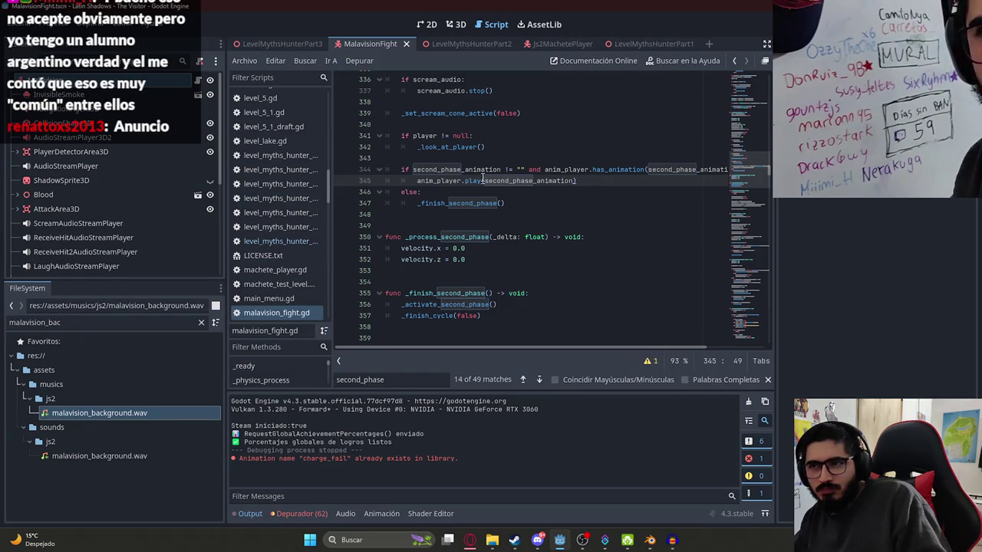
right_click(271, 44)
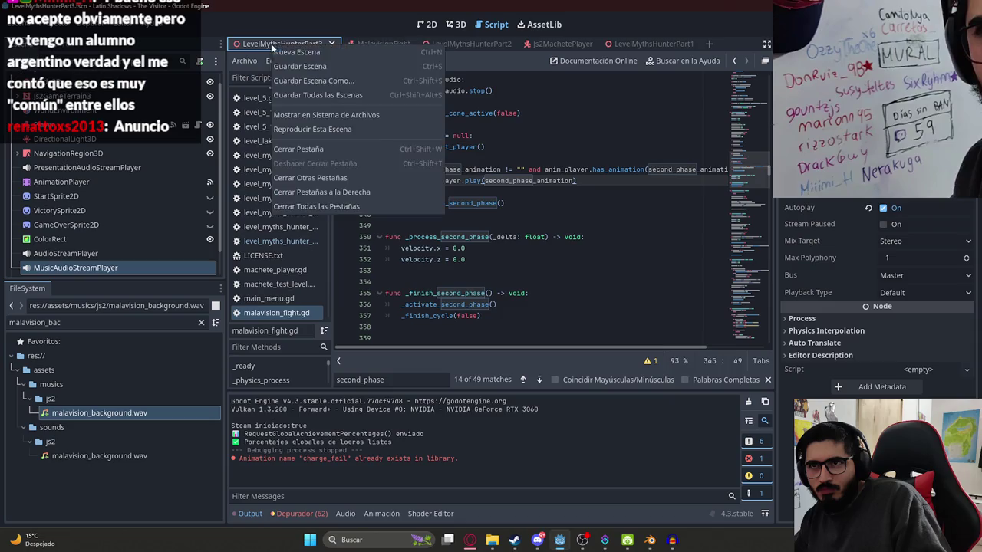
click(376, 130)
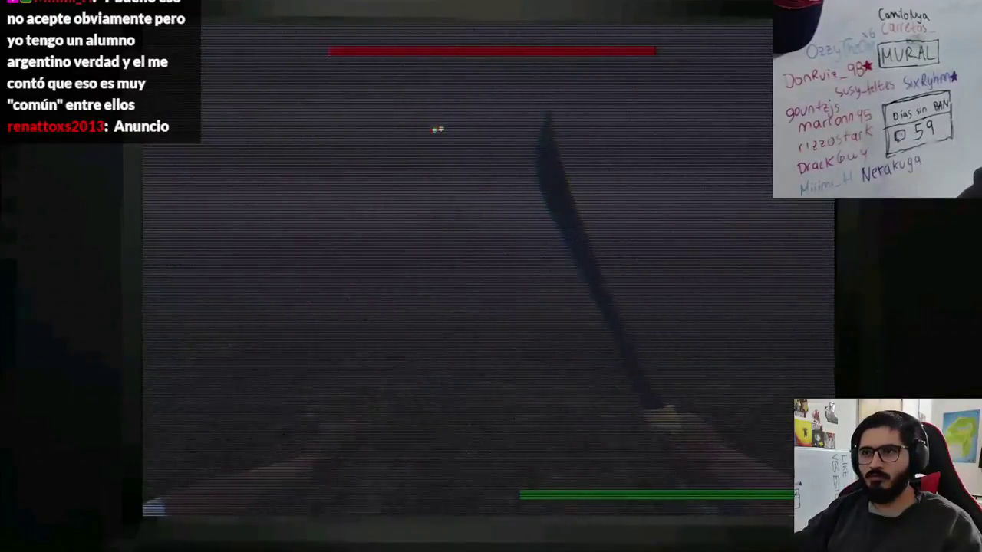
- Strike the boss three times with the knife to lower its red health bar, then stop the game
click(439, 185)
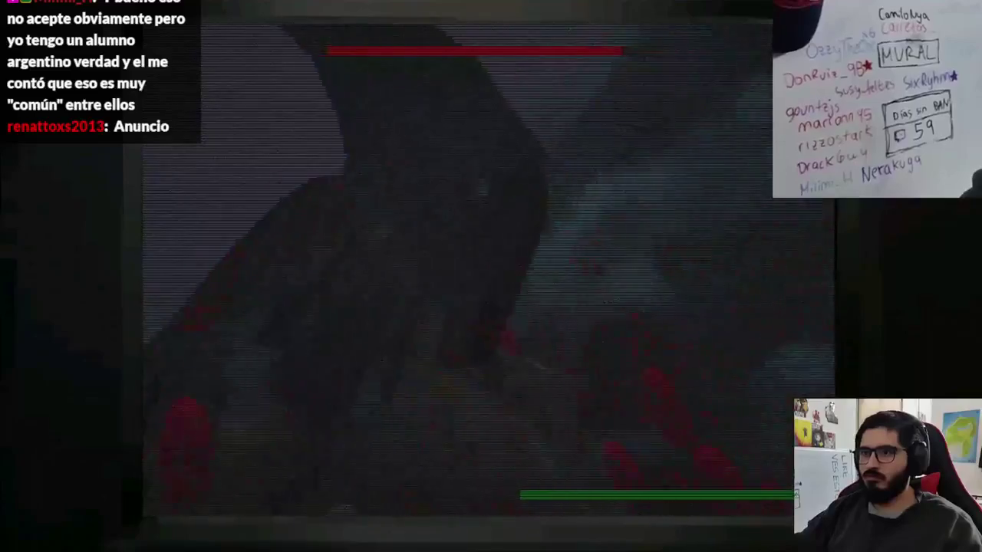
click(438, 185)
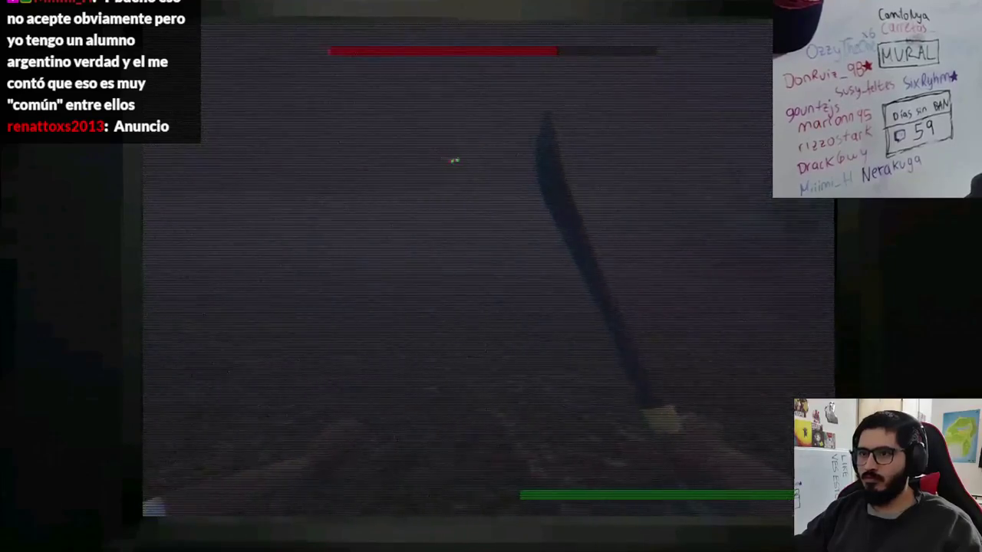
click(484, 168)
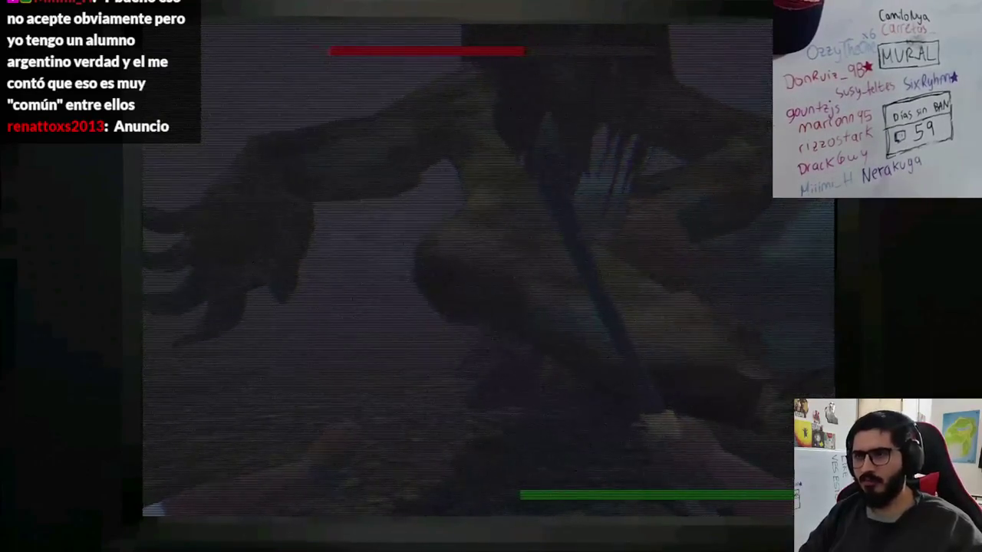
key(ctrl+a)
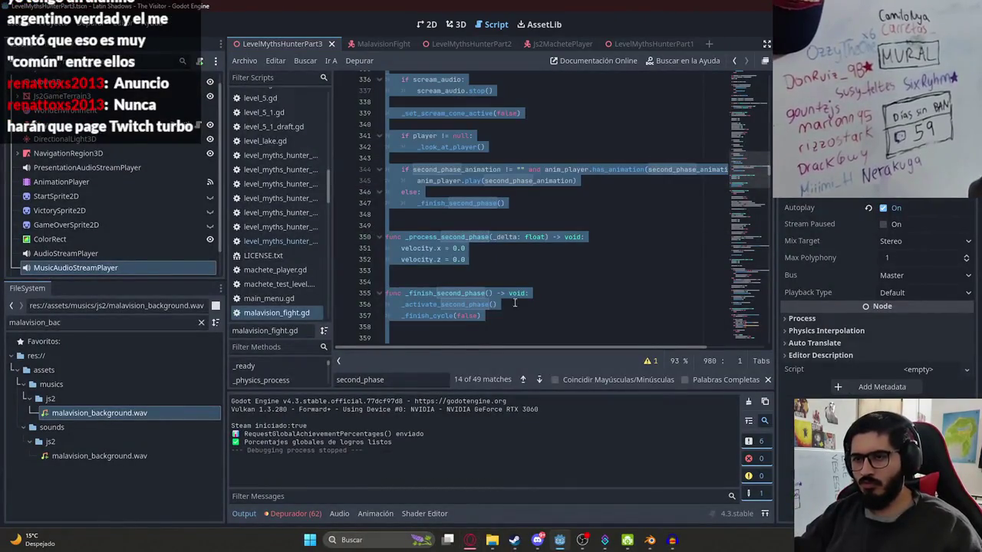
- Undo and redo in malavision_fight.gd until it is back to its earlier 886-line version
key(ctrl+v)
click(579, 291)
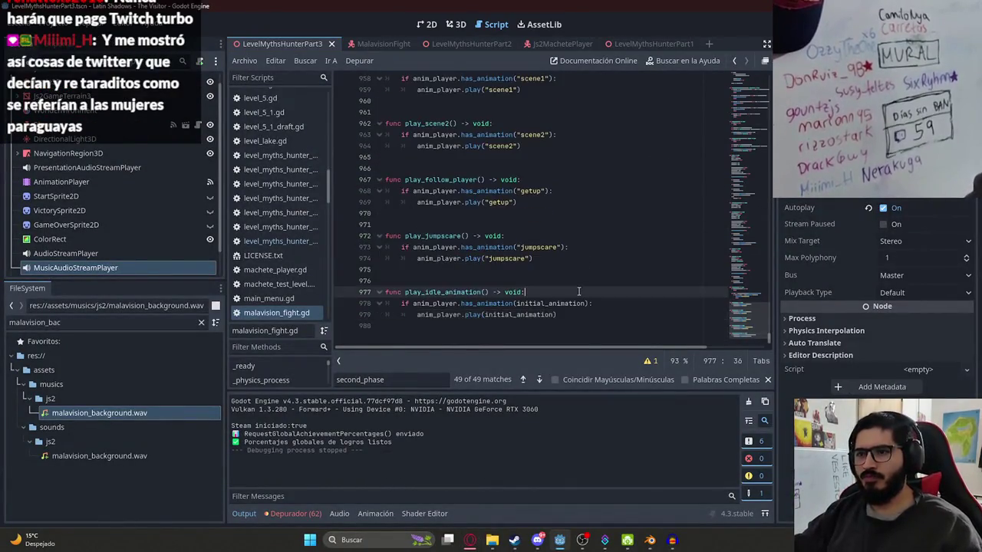
key(ctrl+z)
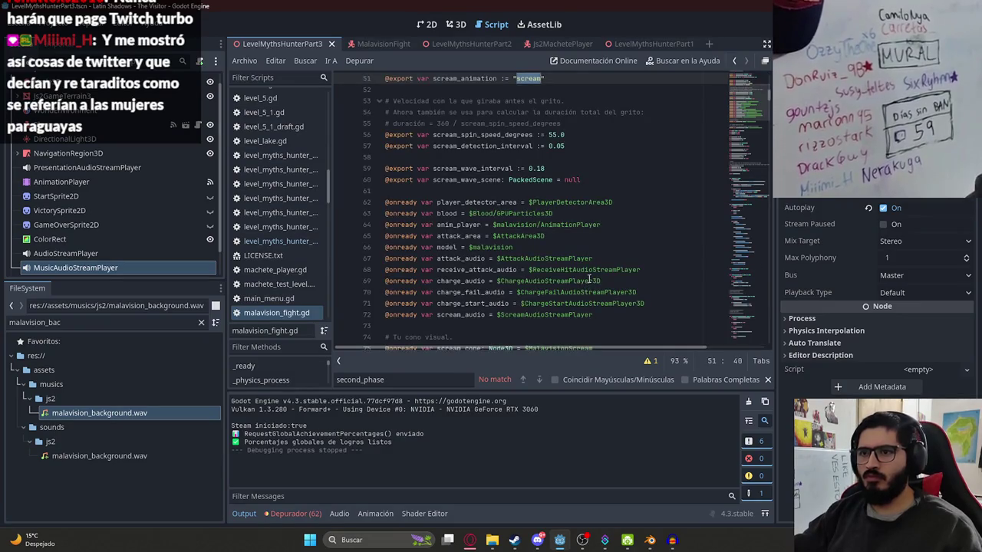
key(ctrl+y)
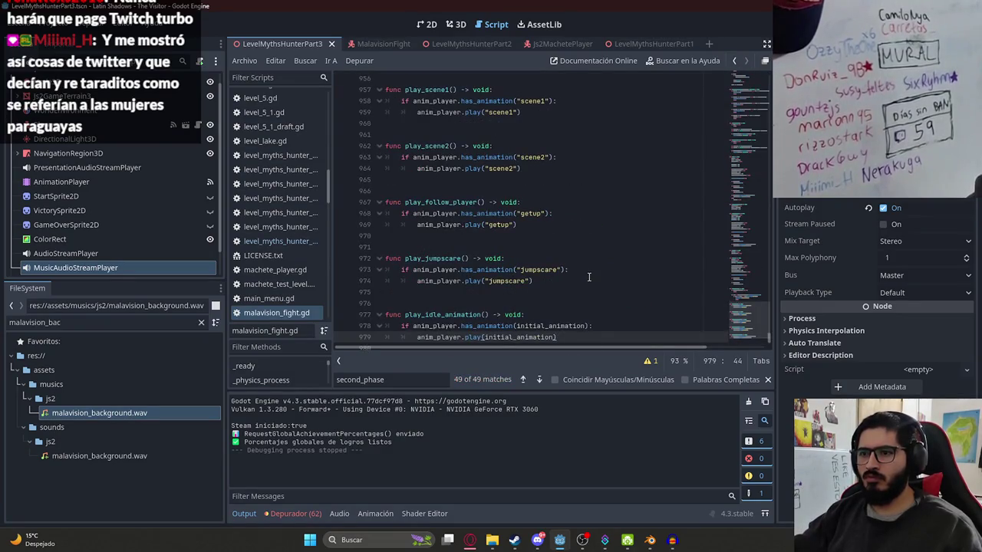
key(ctrl+z)
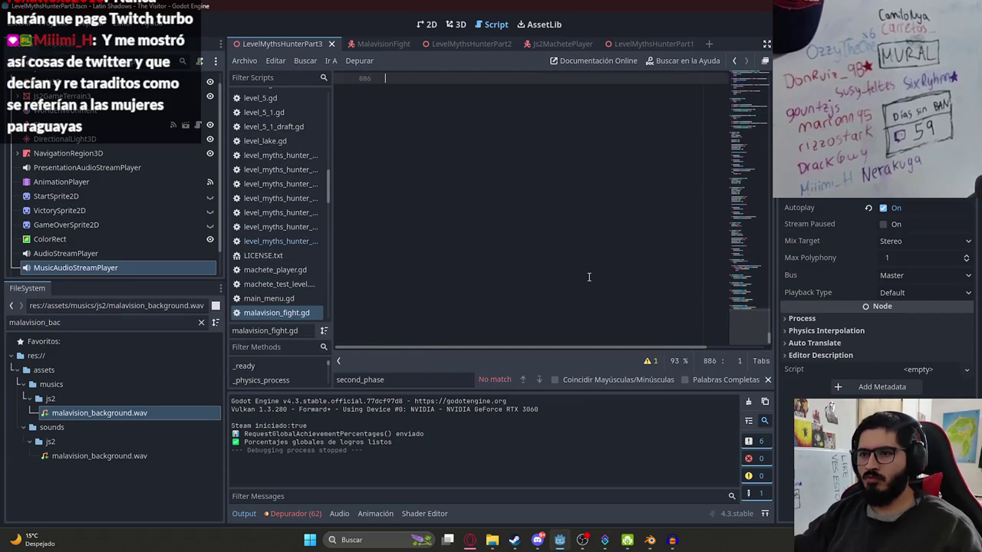
key(ctrl+y)
key(ctrl+z)
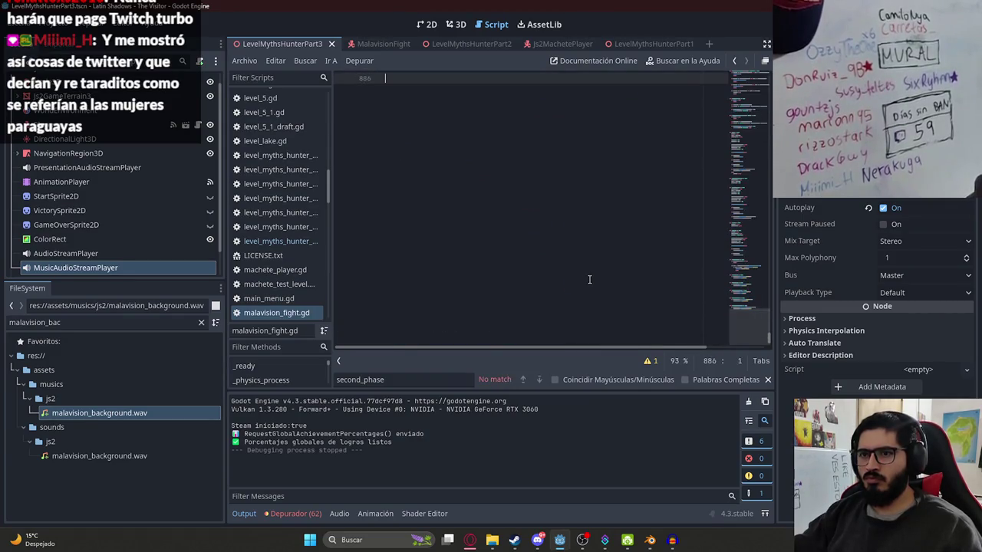
click(589, 276)
key(ctrl+z)
key(ctrl+z)
key(ctrl+z)
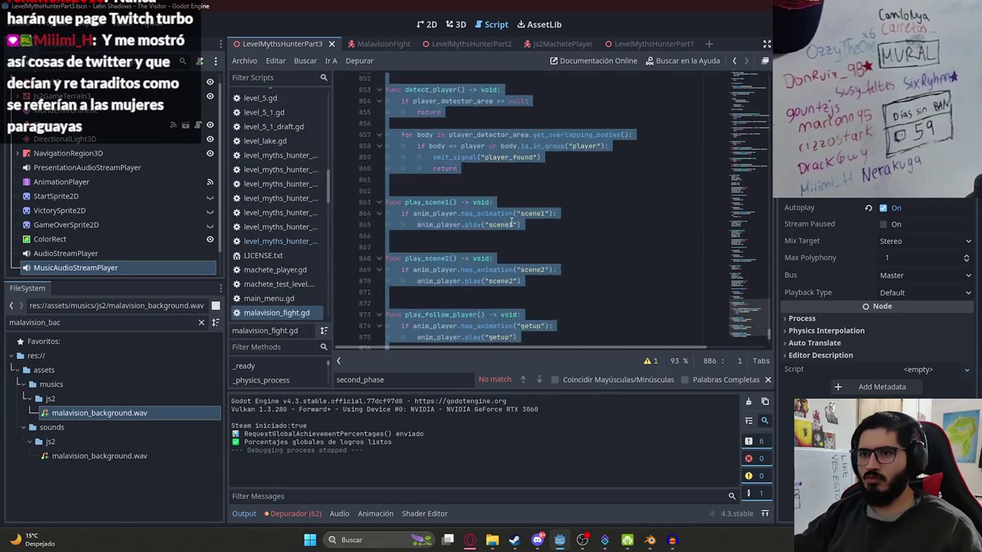
- Relaunch the LevelMythsHunterPart3 scene with Reproducir Esta Escena for another playtest
right_click(271, 38)
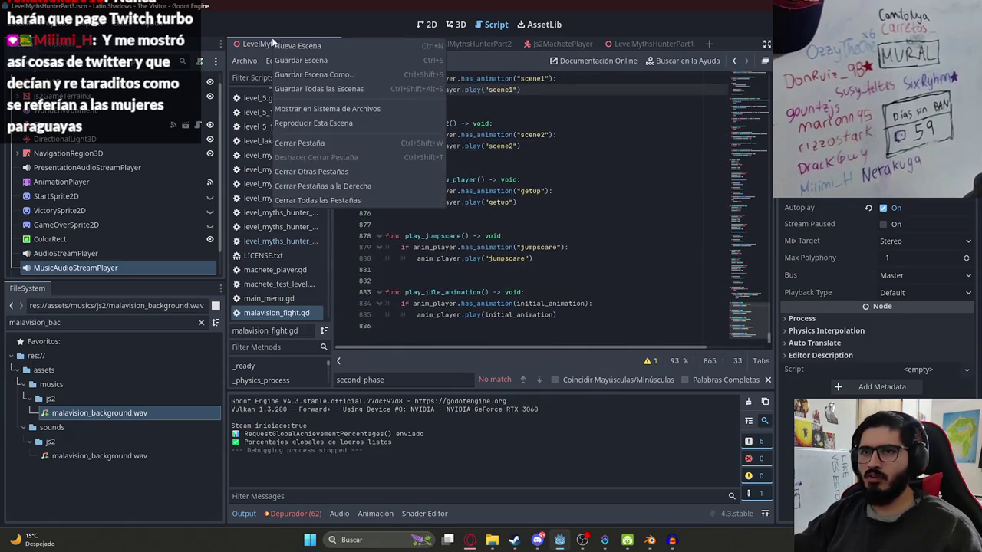
click(322, 124)
key(F5)
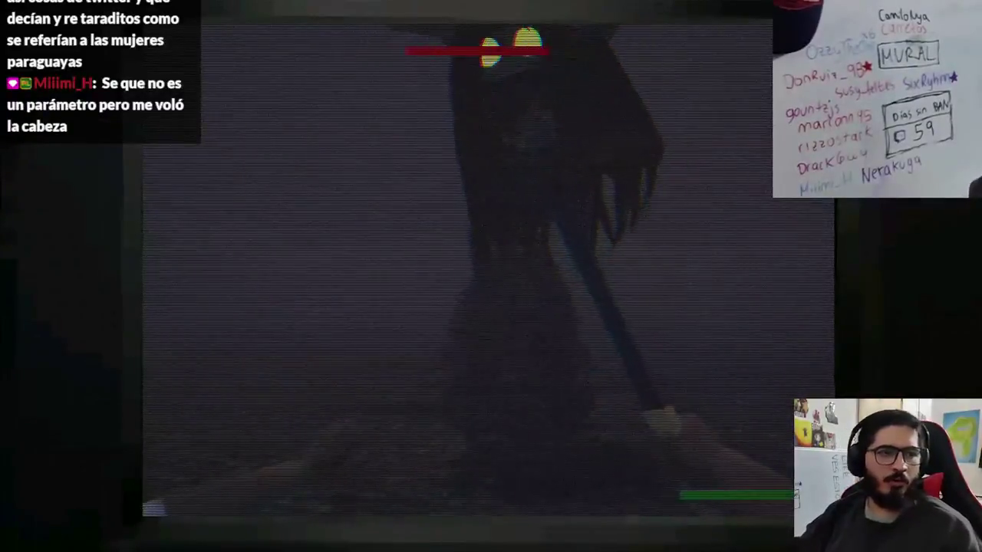
- Hit the boss four times to drop its health bar, then stop the game and return to ChatGPT
click(491, 276)
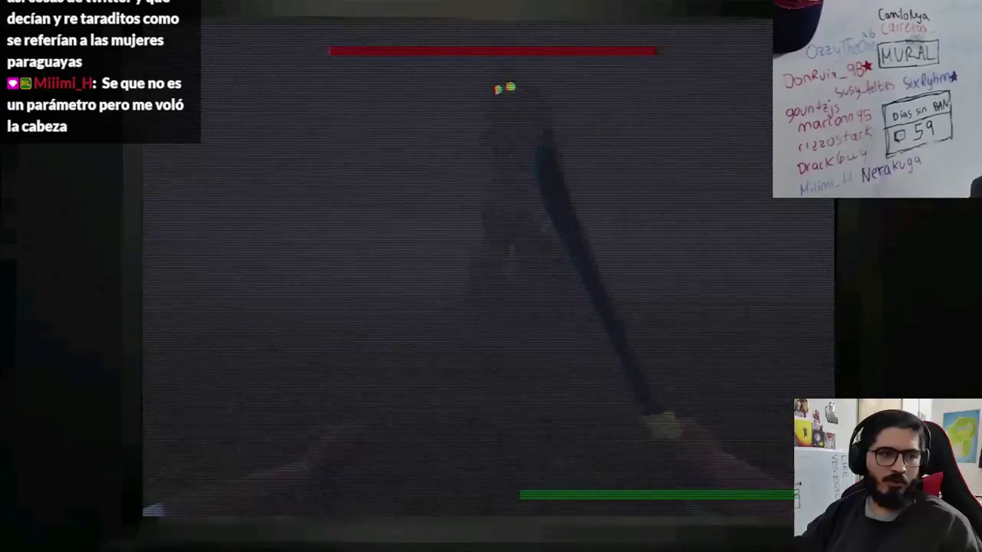
click(491, 276)
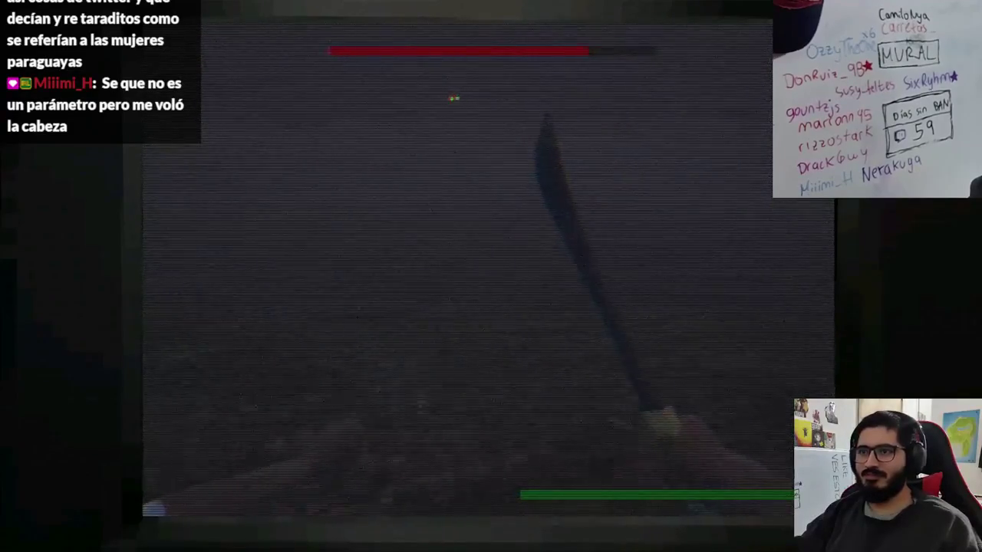
click(488, 272)
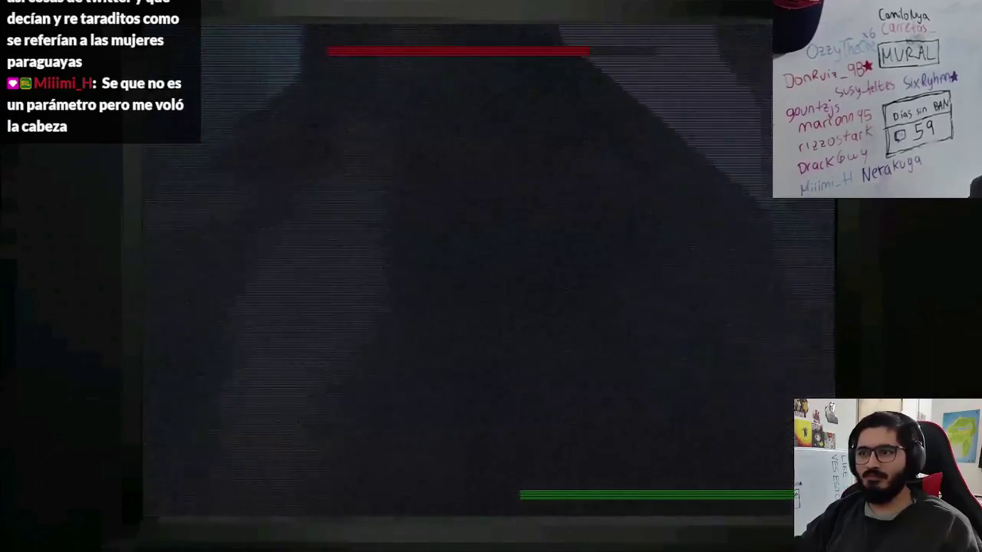
click(489, 272)
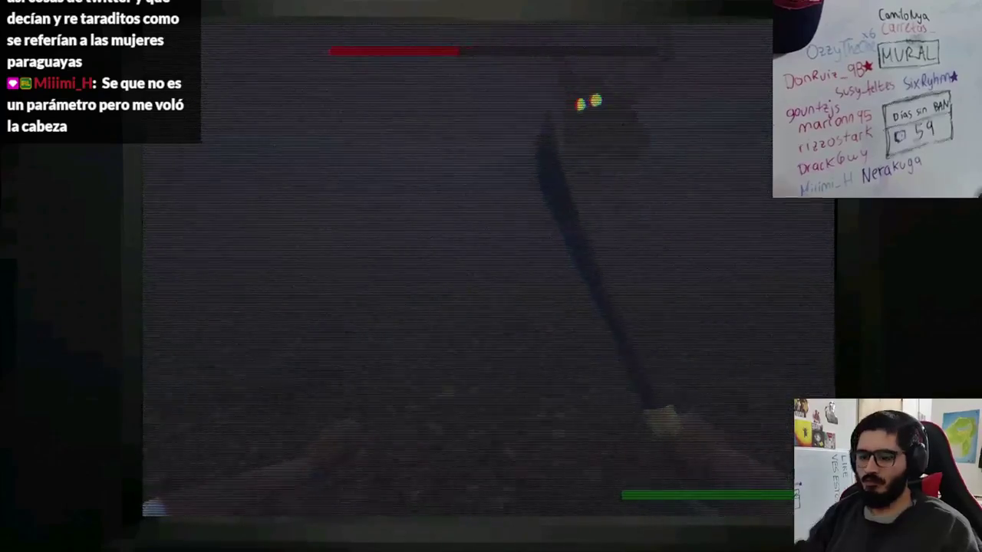
key(F8)
key(alt+Tab)
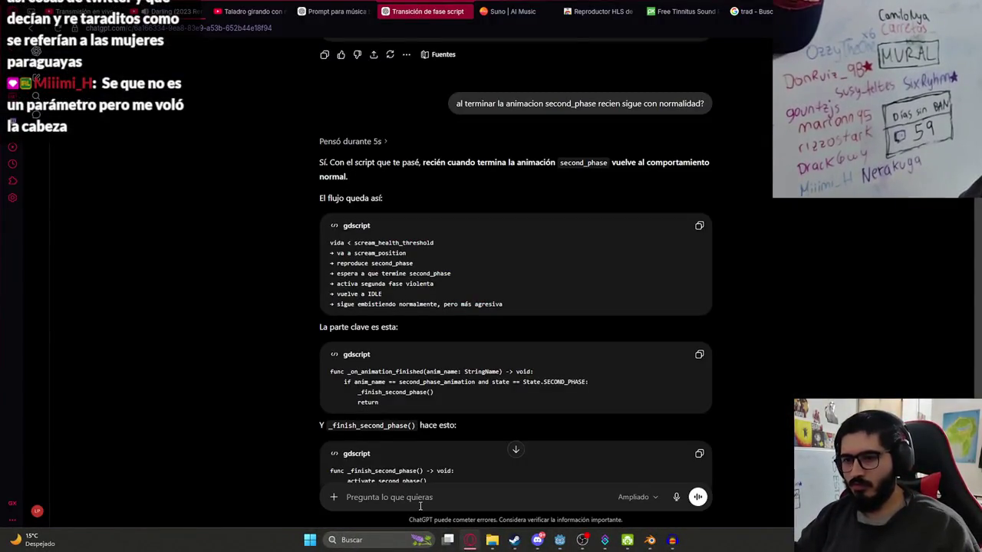
- Tell ChatGPT the scream stopped; ask for second_phase to trigger at 0 health and refill to 100
click(420, 500)
text(con lo que me pasaste de)
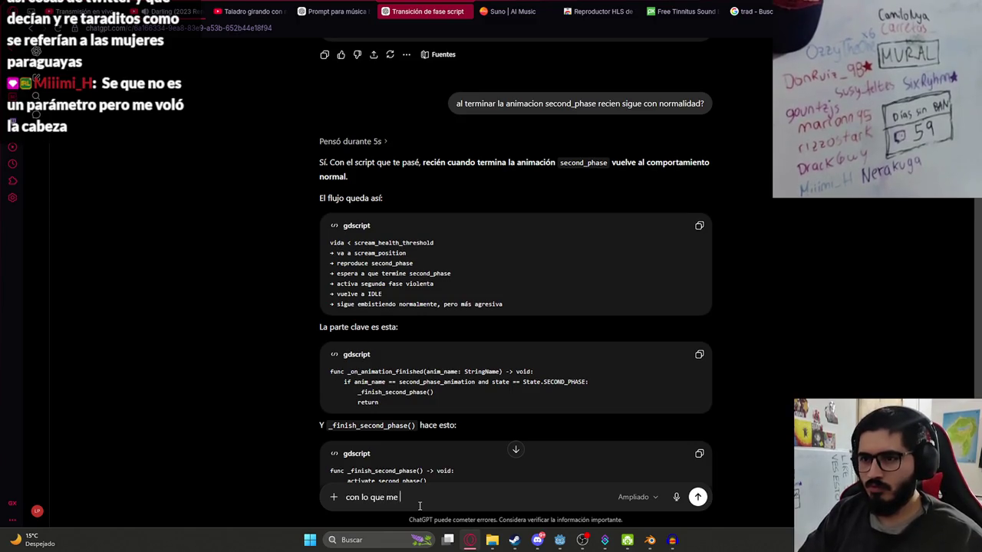
text(jo de hacer el grito, el second_pha)
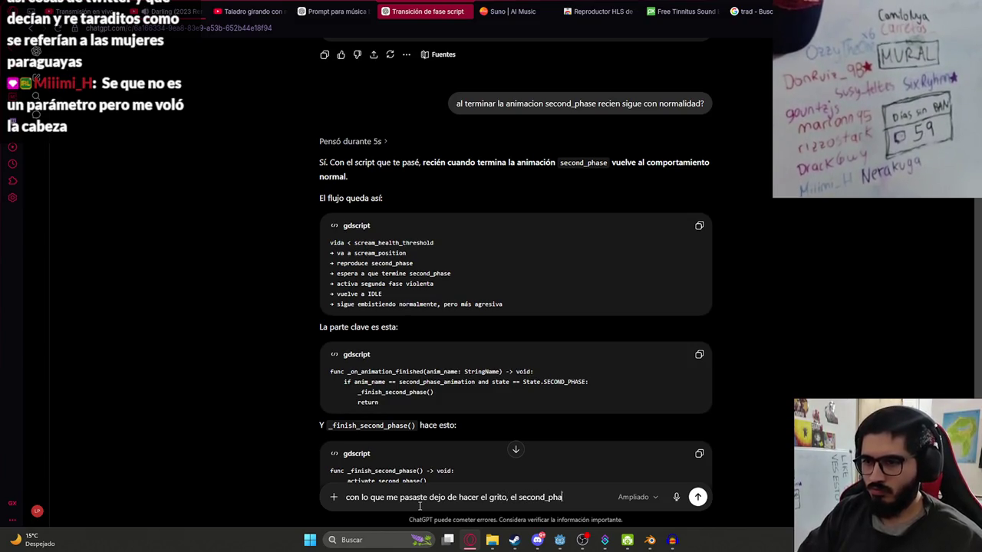
text(se deberia ser cuando la)
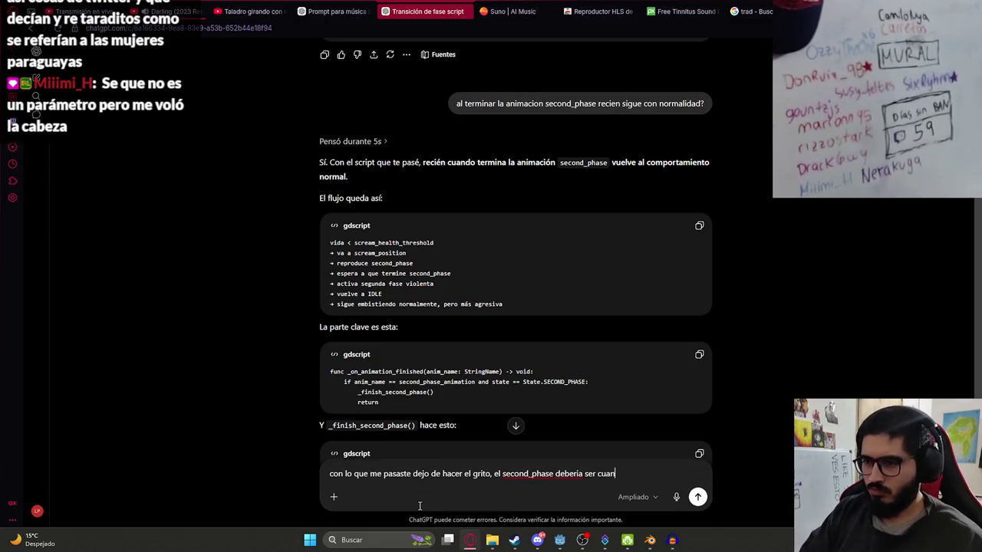
text( vida llega a )
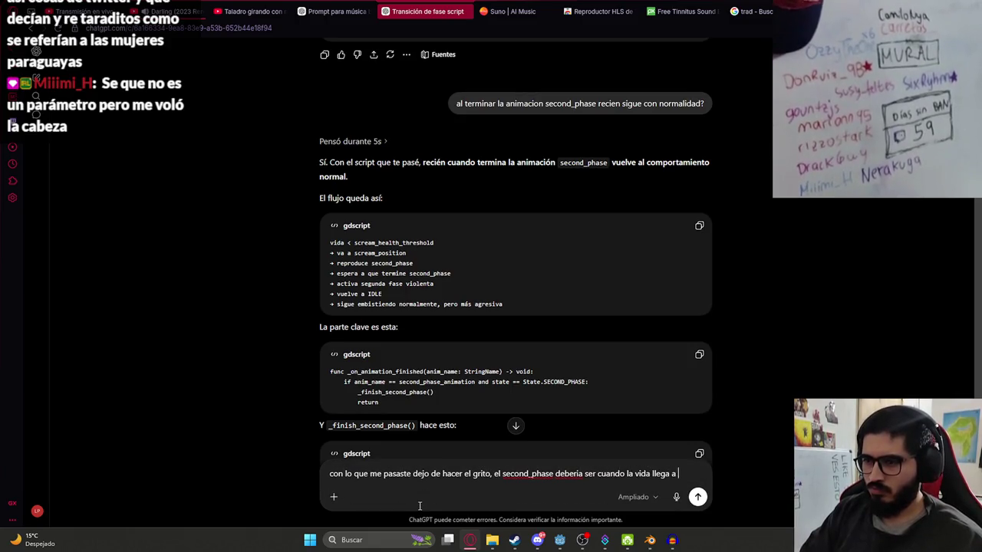
text(0, deberia re)
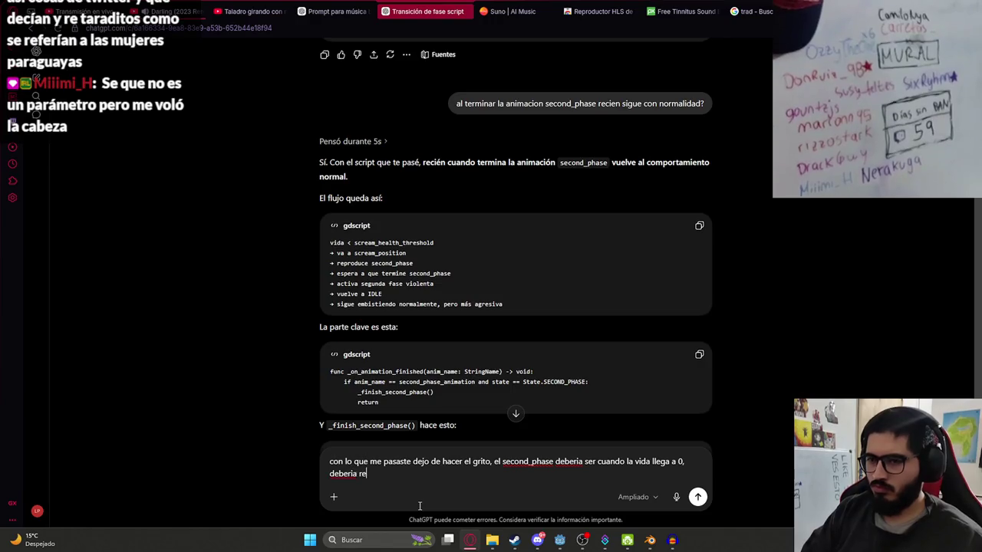
text(cargarse a 100)
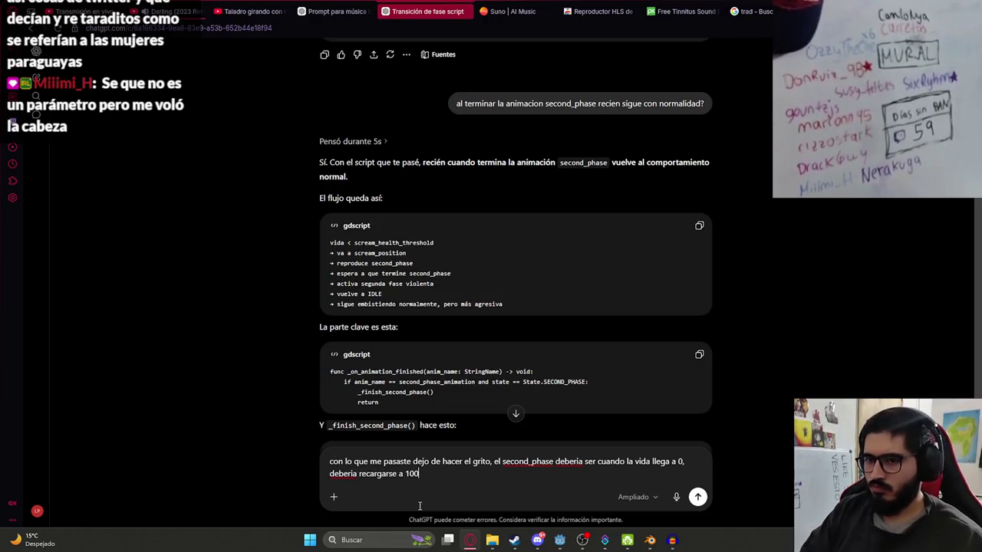
key(Return)
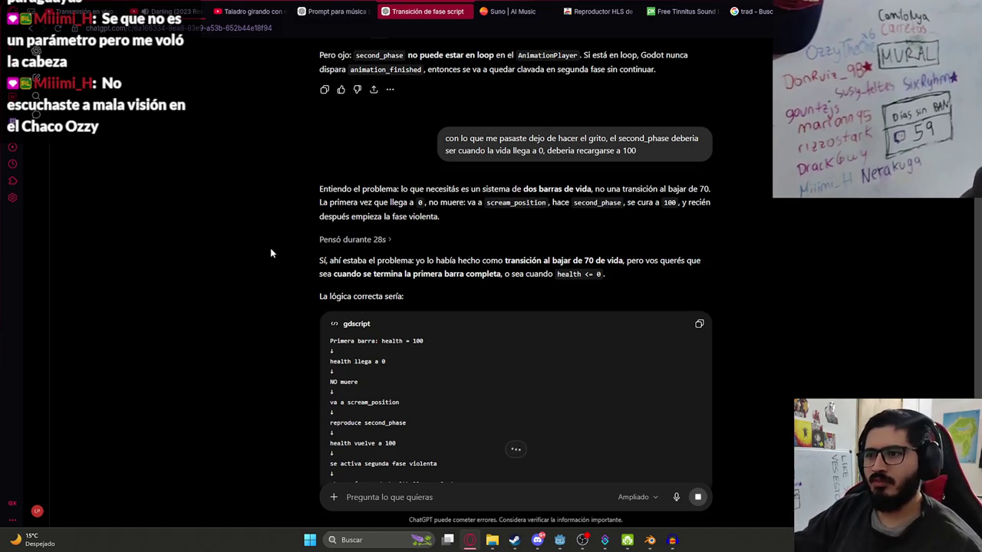
scroll(259, 343, down, 4)
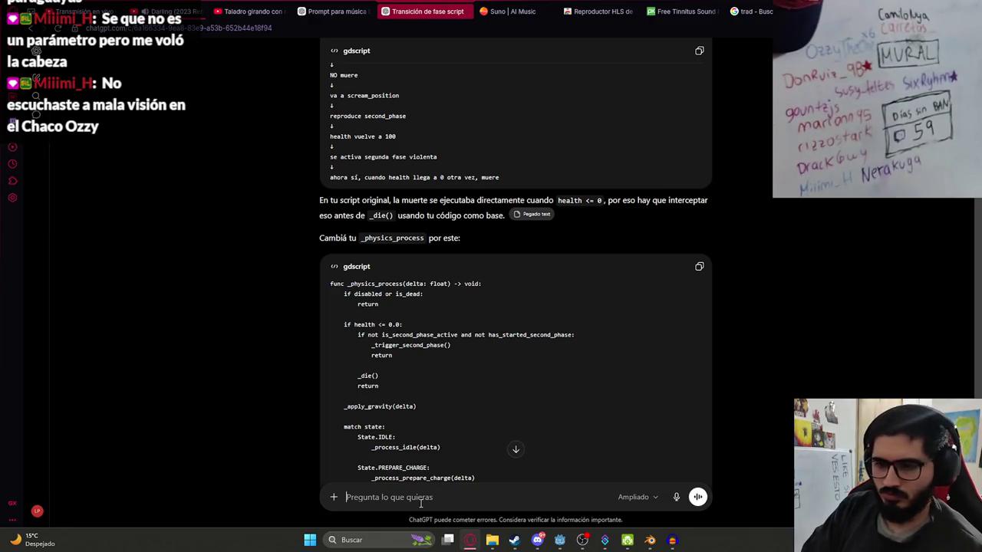
- Add a note that the scream should stay 'igual', then paste the copied boss script into ChatGPT's message box
text(lo del grito deb)
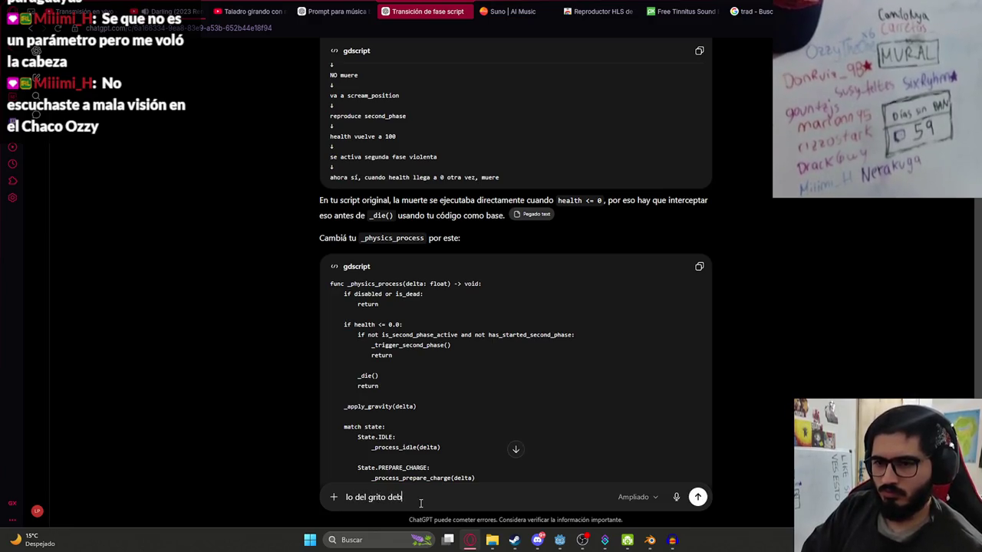
text(e seguir "i)
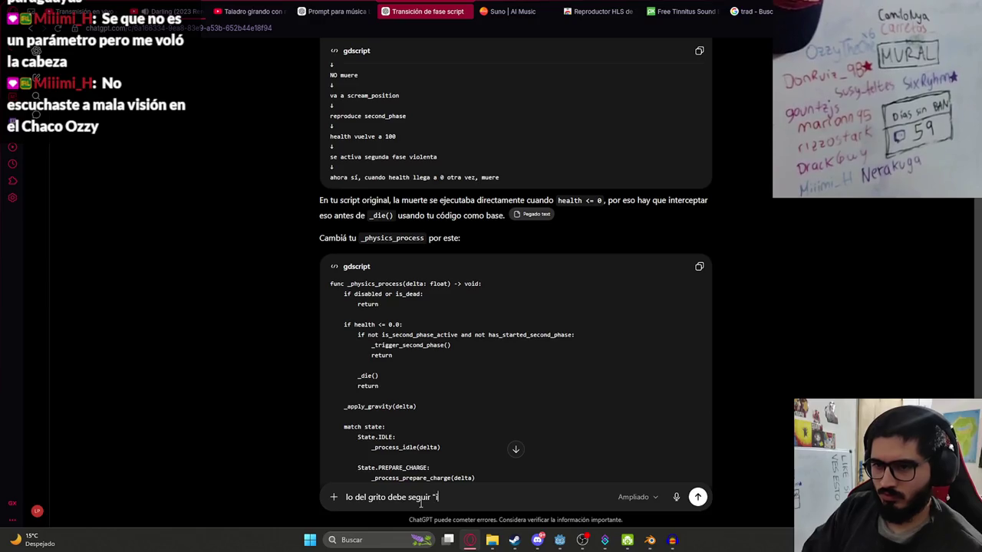
text(gual" por asi decirlo)
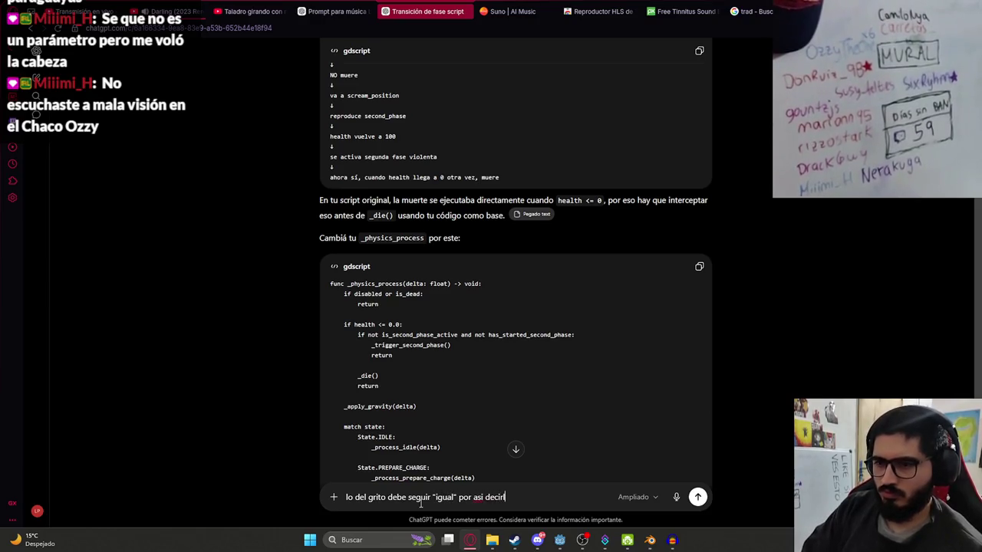
key(Return)
key(alt+Tab)
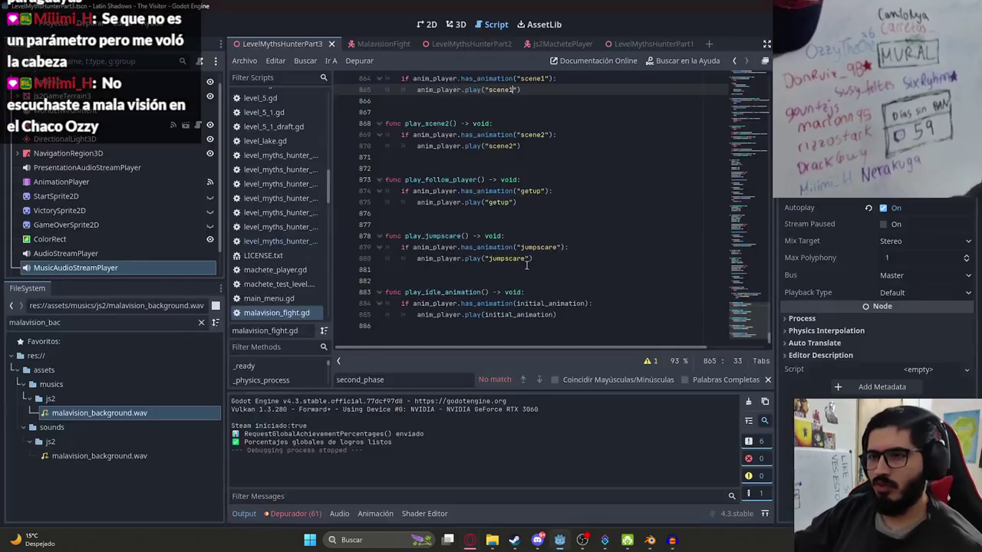
key(alt+Tab)
key(ctrl+v)
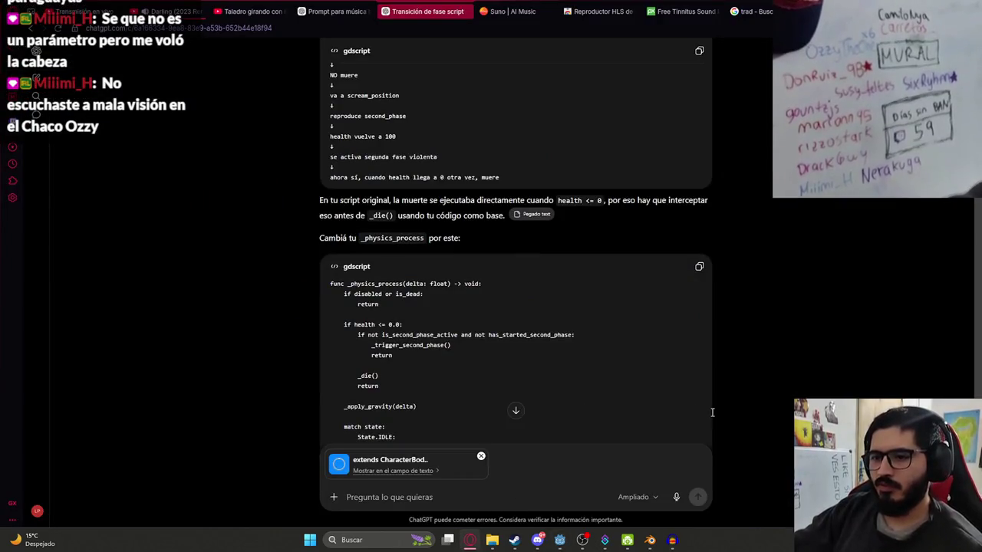
scroll(655, 127, up, 15)
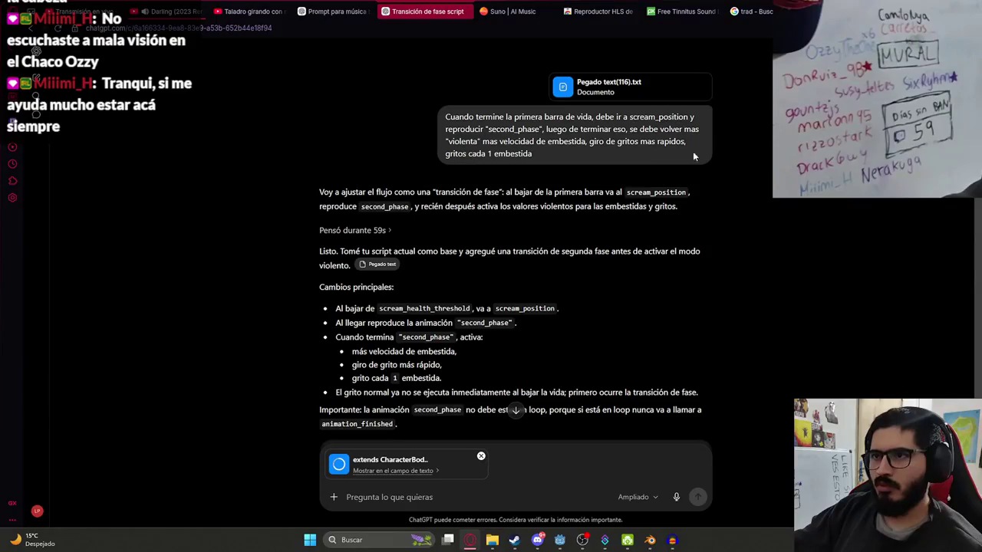
- Resend the earlier request, adding: health reaches 0, scream sound, full health refill, emit 'second_phase'
mouse_move(692, 157)
mouse_down()
mouse_move(424, 124)
mouse_move(443, 115)
mouse_up()
key(ctrl+c)
key(ctrl+v)
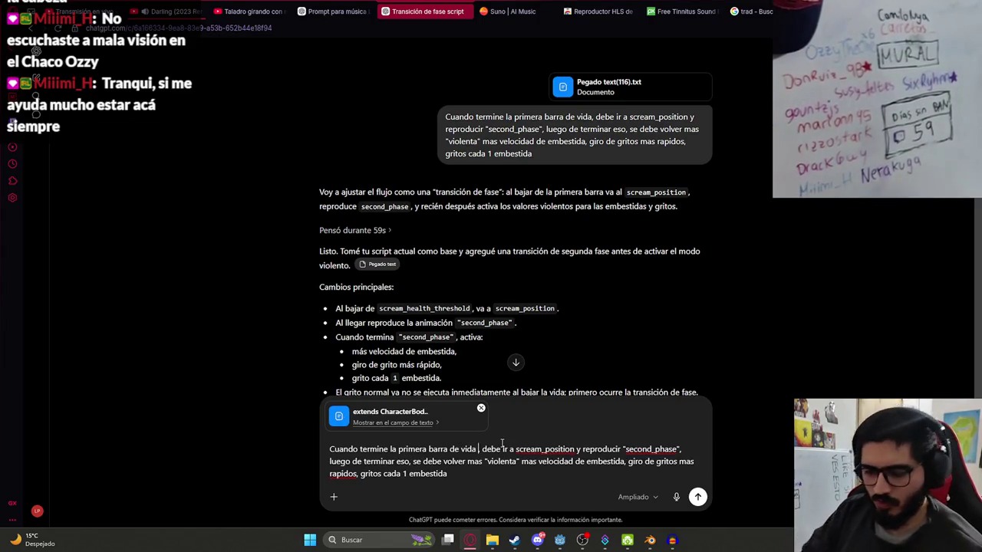
text(())
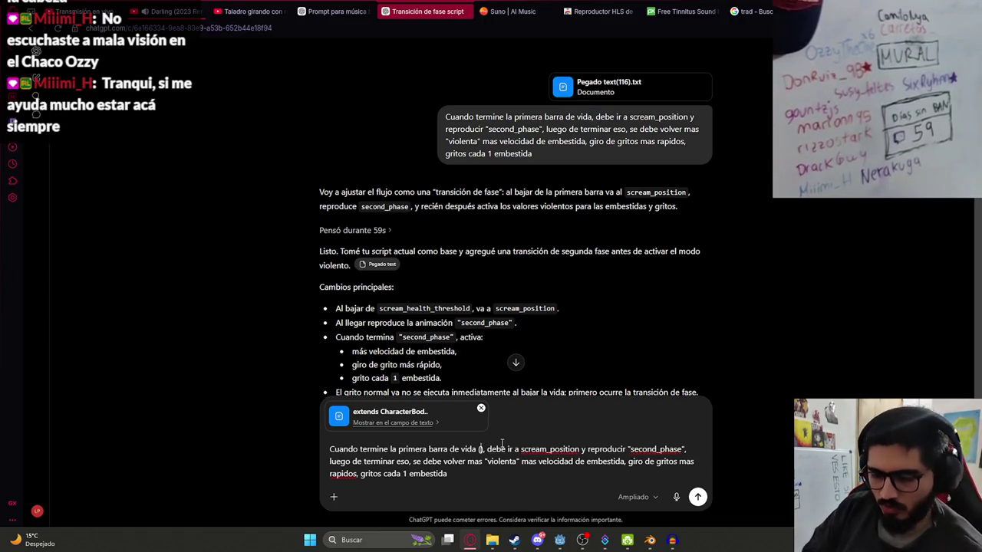
text(la vida llega a 0)
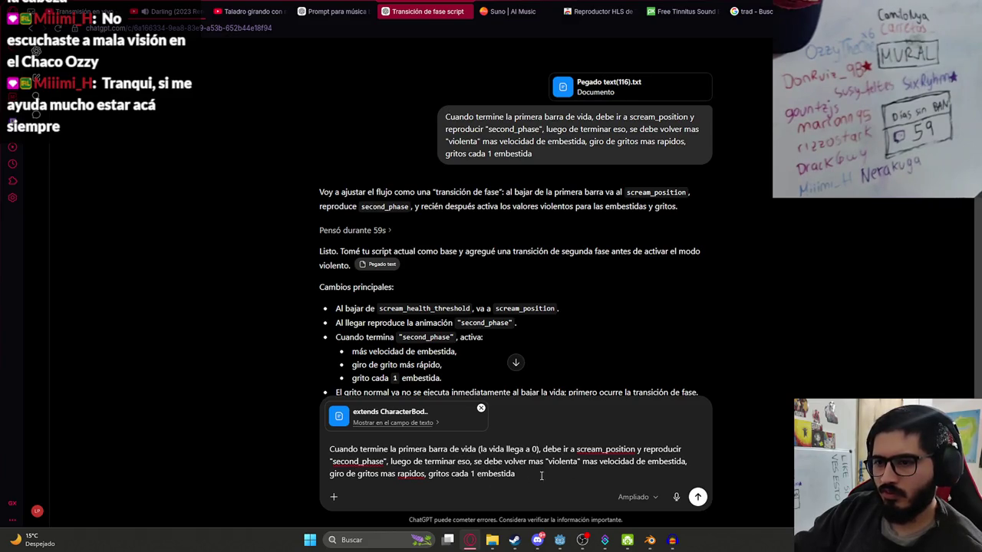
click(388, 461)
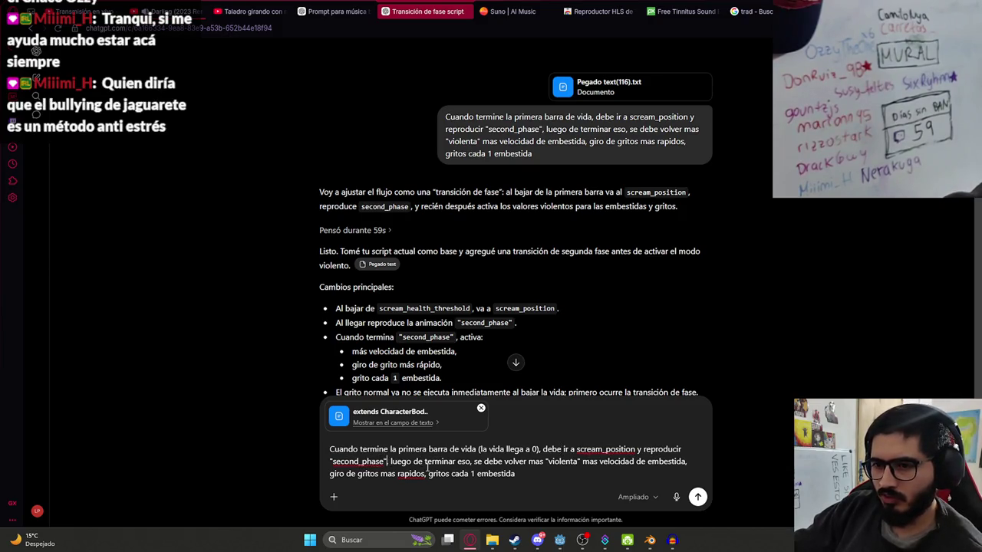
text(con el s)
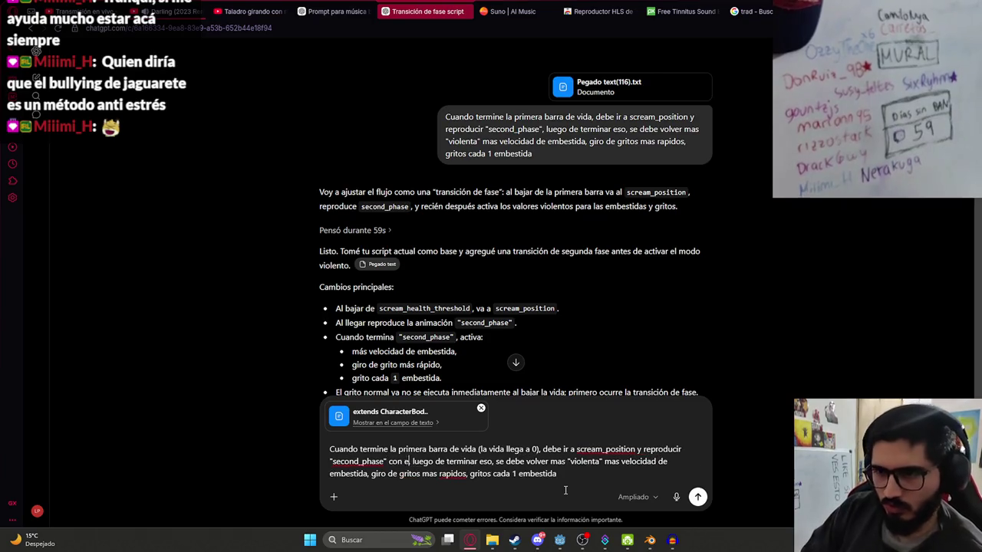
text(onido de grito,)
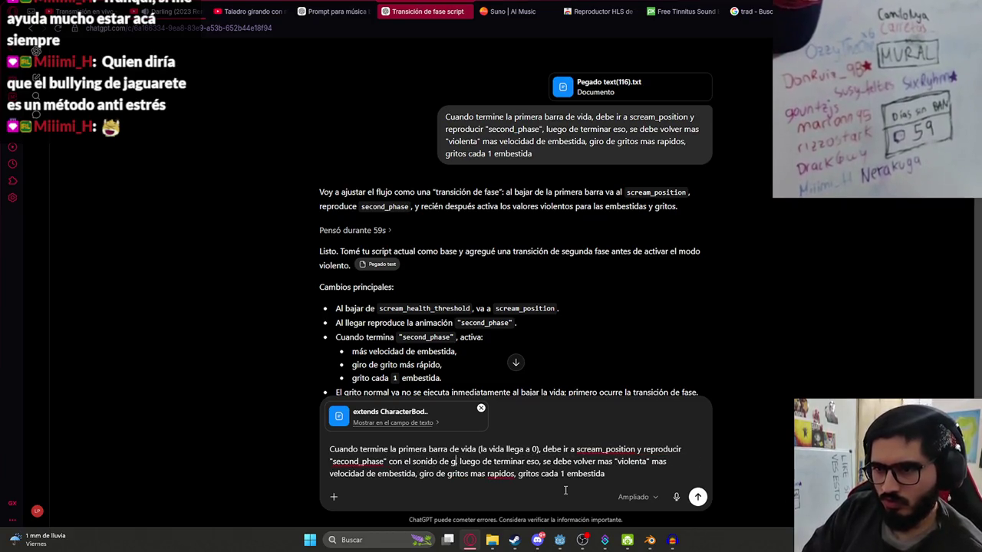
click(617, 479)
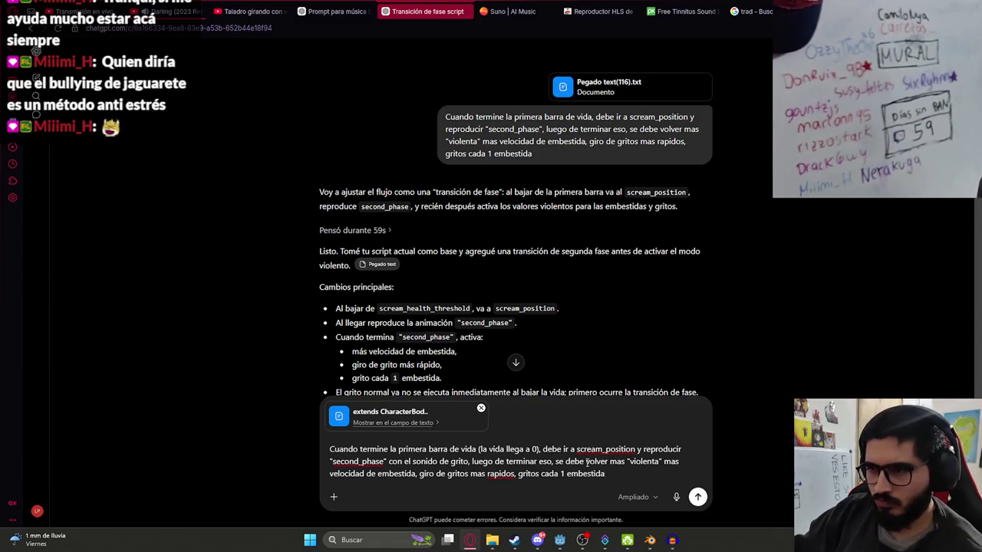
text(, recar)
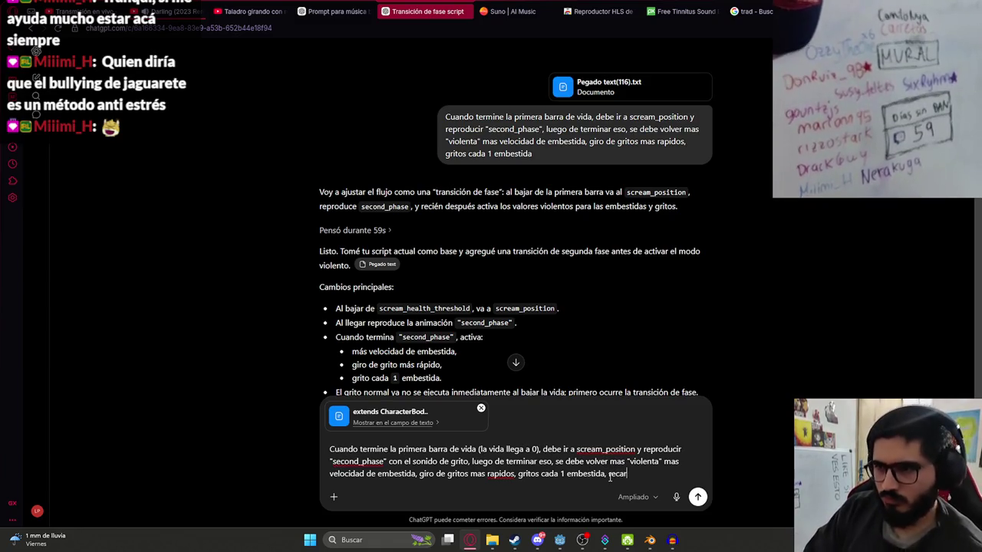
text(gar la salud al maxi)
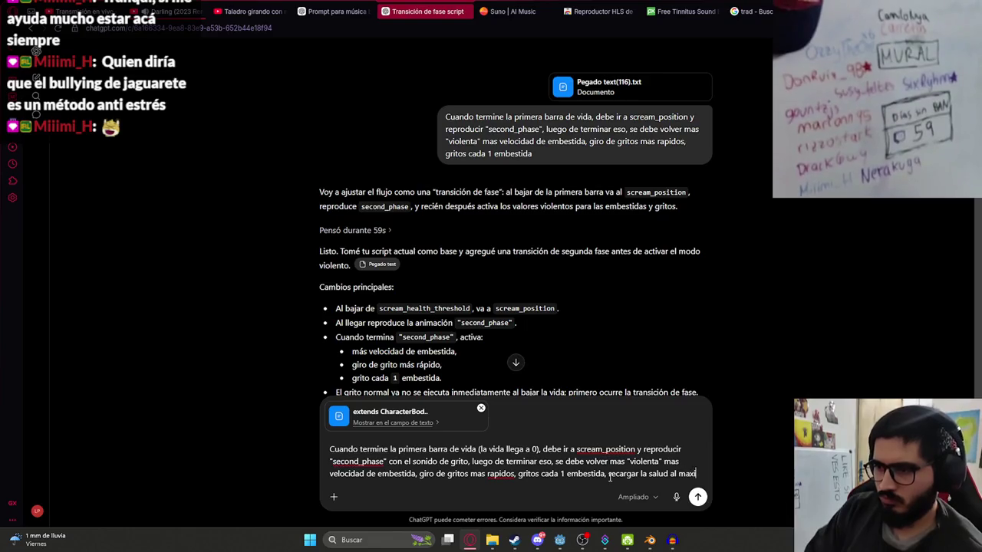
text(mo y emitir la s)
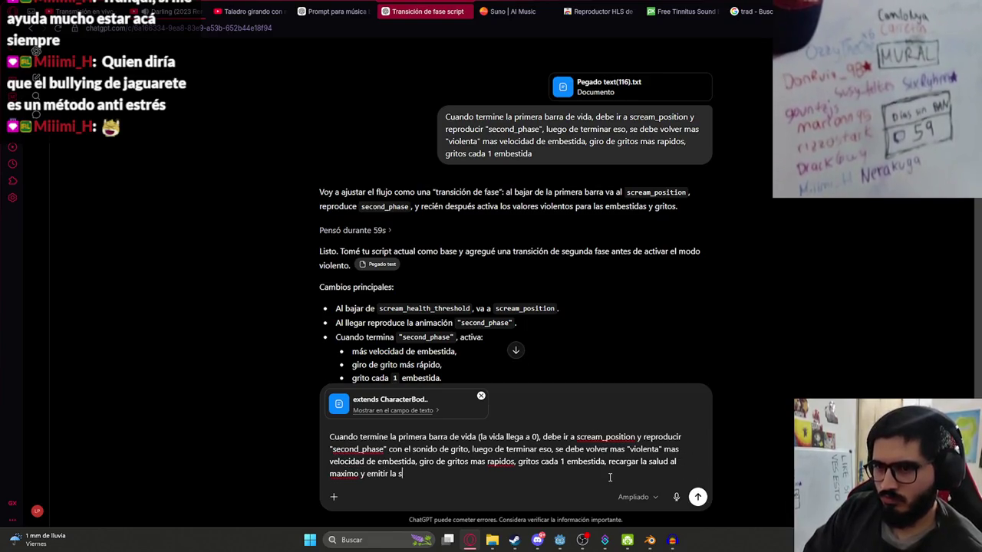
text(eñal "se)
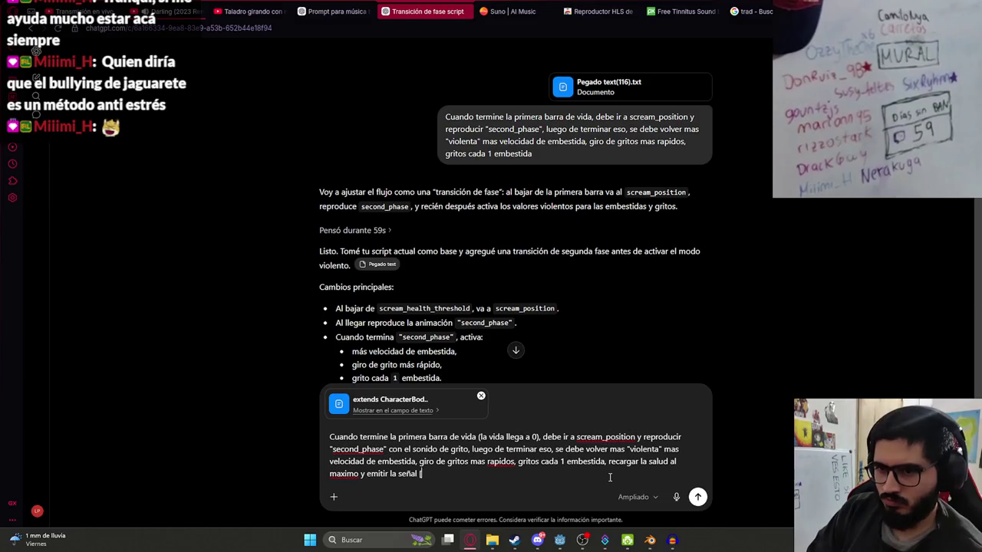
text(cond_ph)
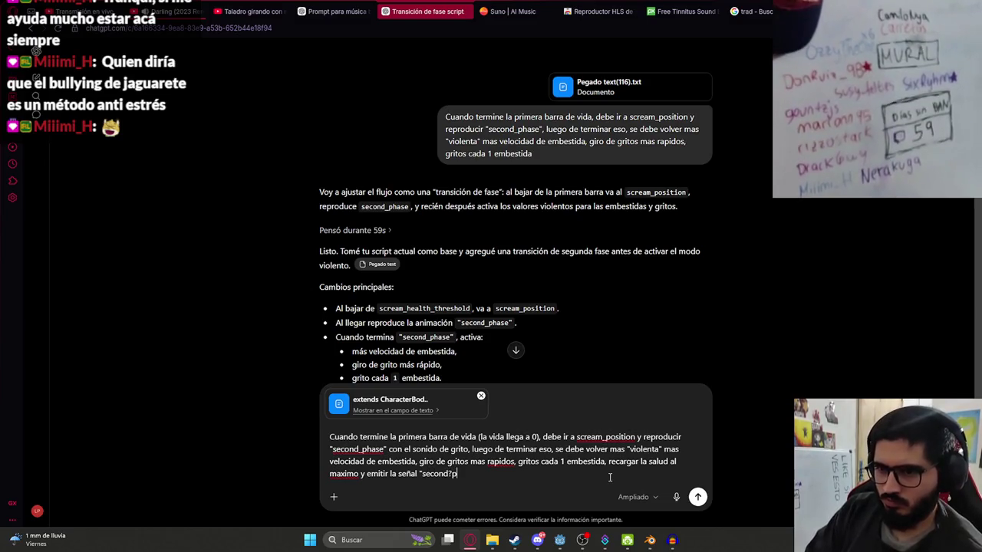
text(ase)
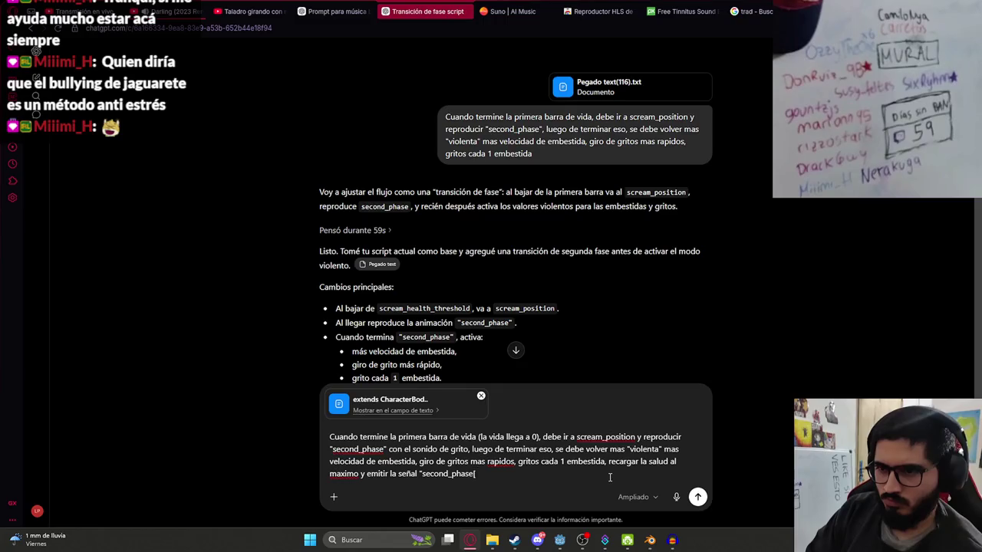
key(Return)
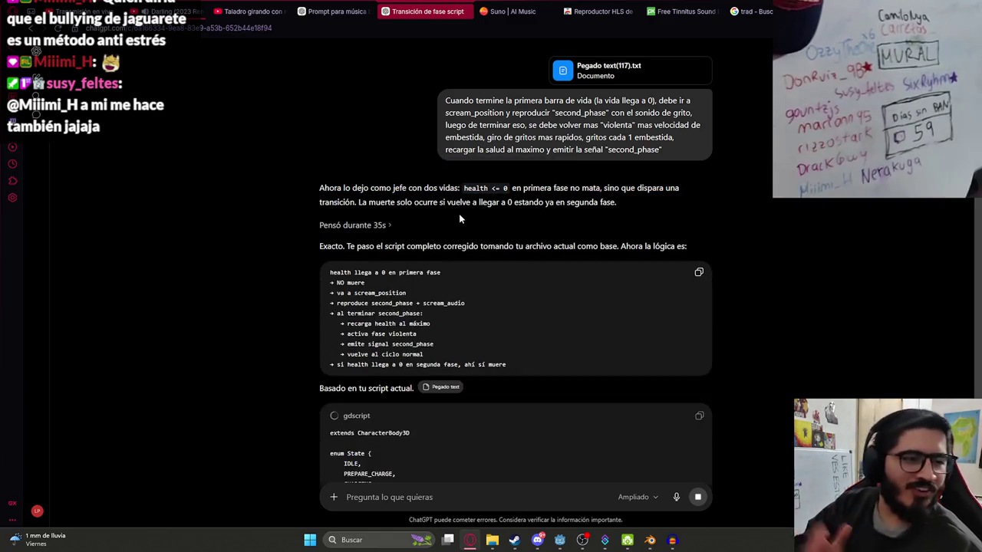
- Scroll through ChatGPT's two-lives explanation and the corrected full boss gdscript
scroll(454, 242, down, 5)
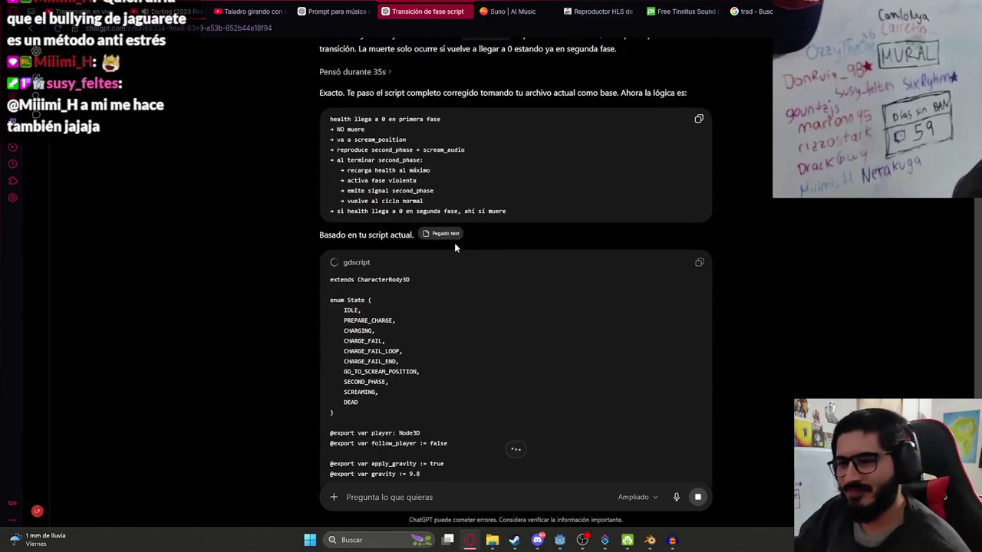
scroll(441, 284, up, 2)
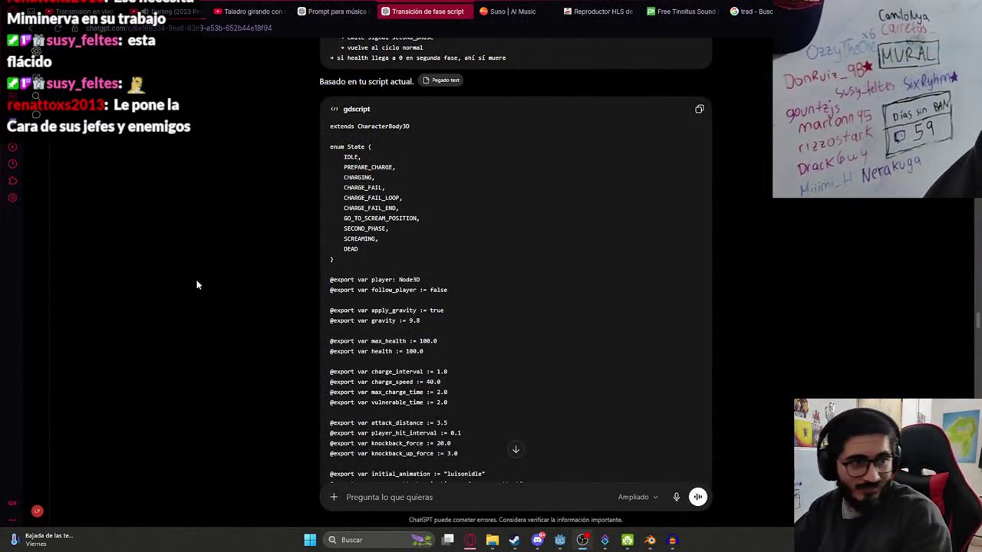
key(ctrl+Tab)
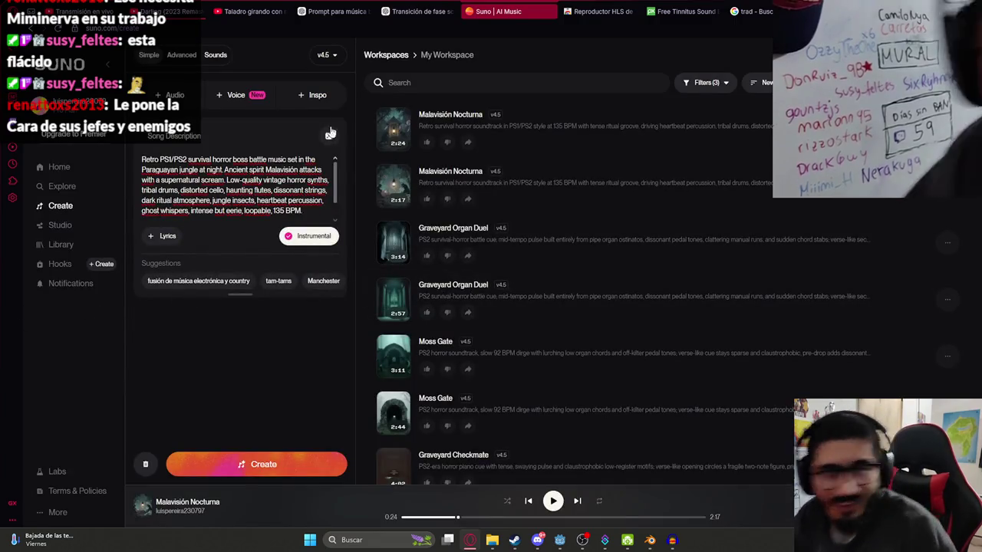
- Glance at the Suno and music prompt tabs, return to the phase-transition chat, then back to Godot
key(ctrl+shift+Tab)
click(304, 10)
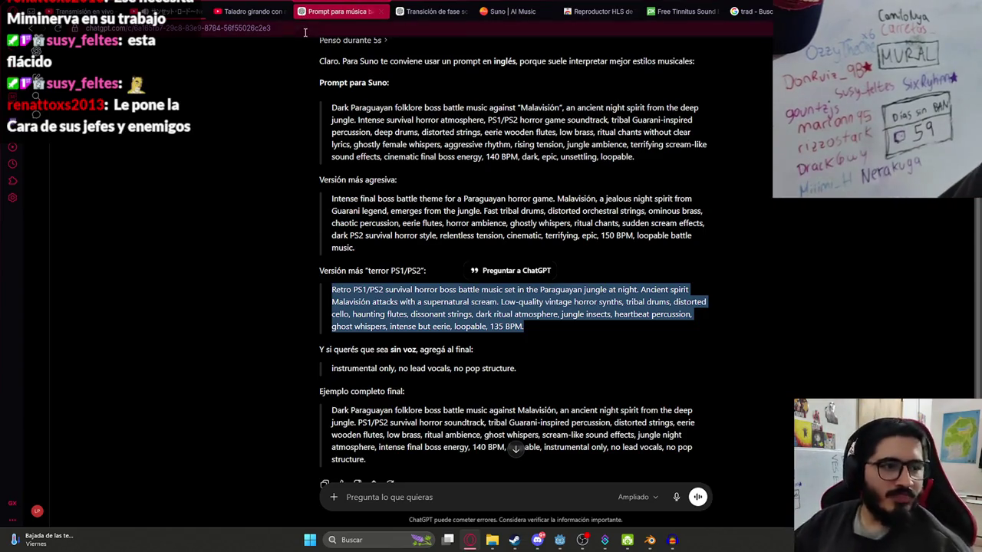
click(458, 6)
scroll(526, 329, down, 20)
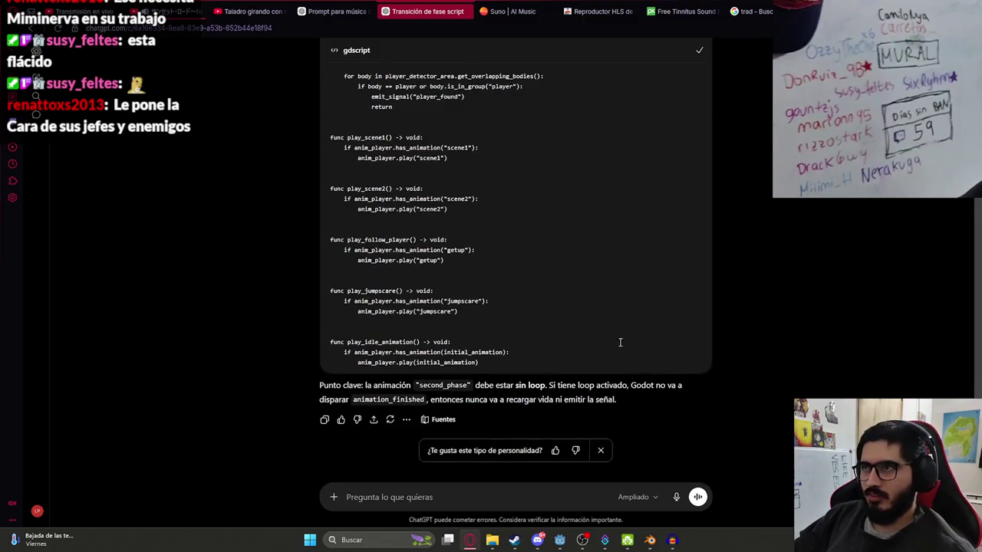
click(559, 540)
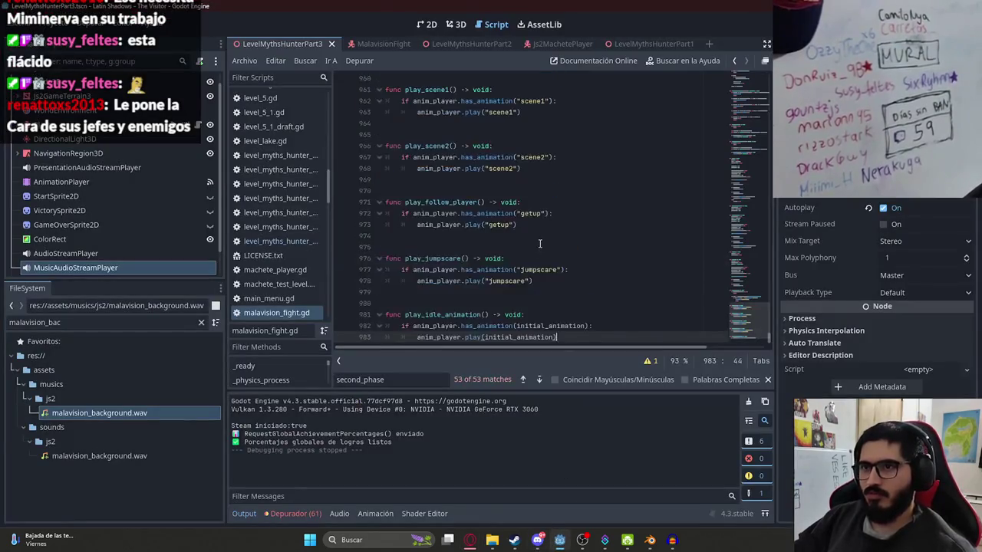
- Search the boss script for 'signal' to find the second_phase signal, then switch to the level script
scroll(464, 218, down, 1)
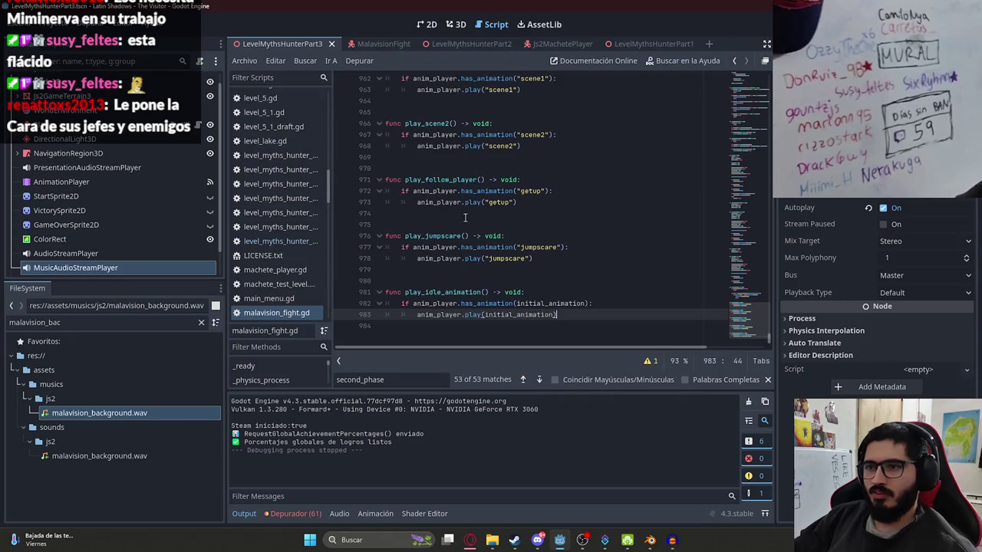
right_click(304, 44)
click(323, 120)
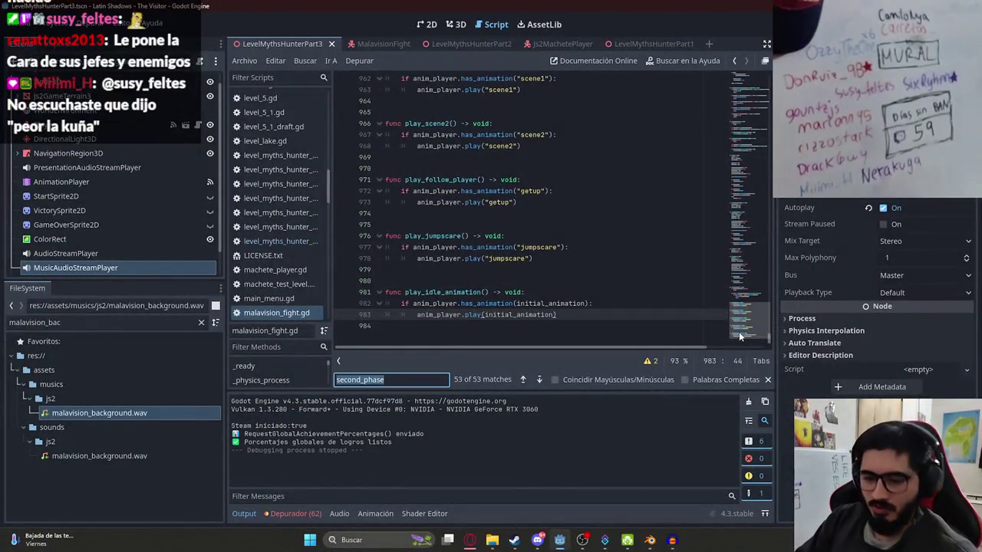
text(signal)
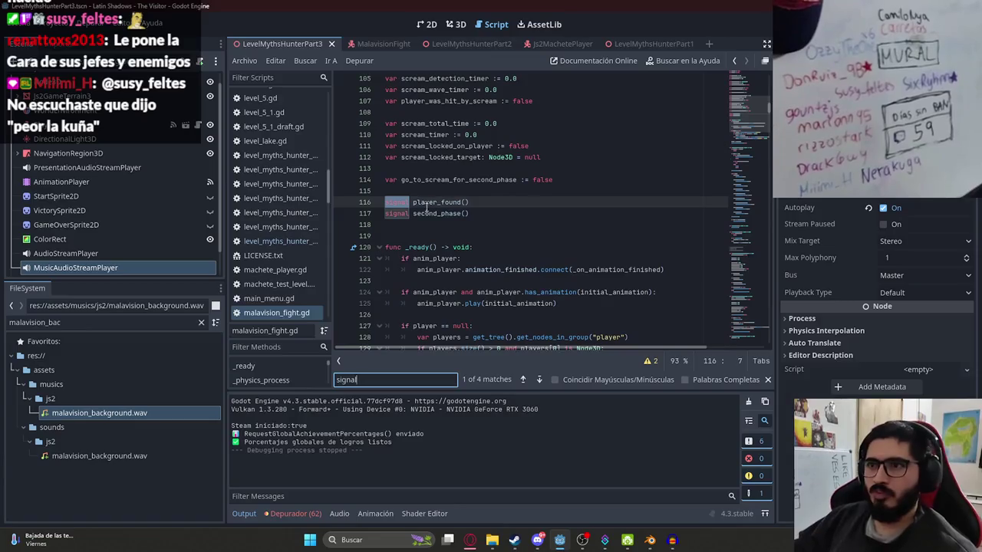
double_click(429, 213)
scroll(190, 92, up, 1)
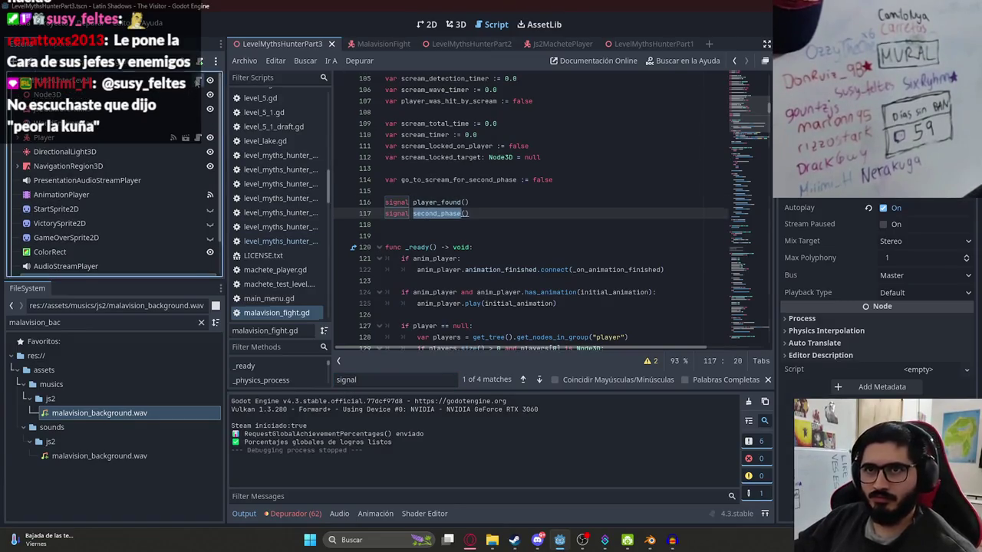
click(276, 241)
scroll(89, 191, down, 3)
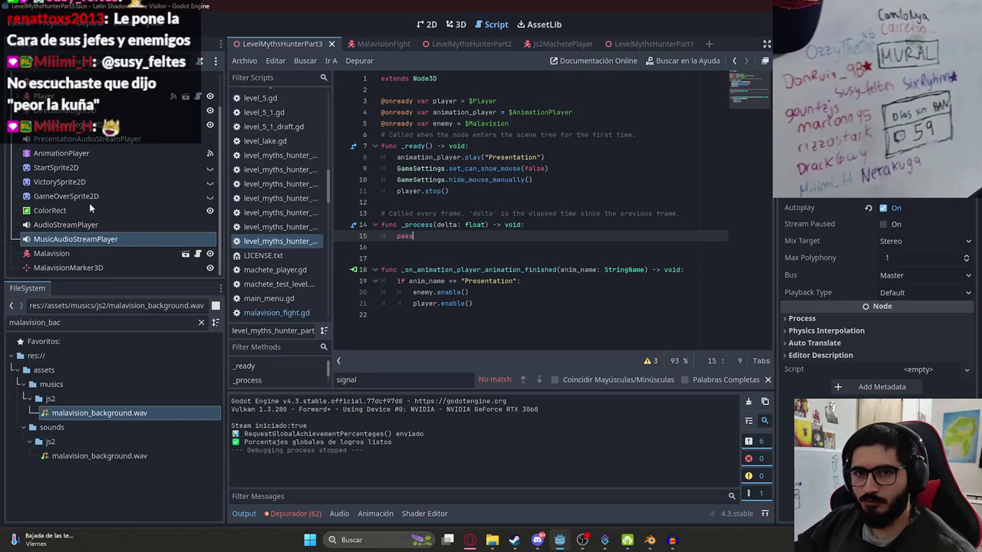
- Connect Malavision's second_phase signal to a new level handler, then search js2_machete_player.gd for 'ready('
click(74, 258)
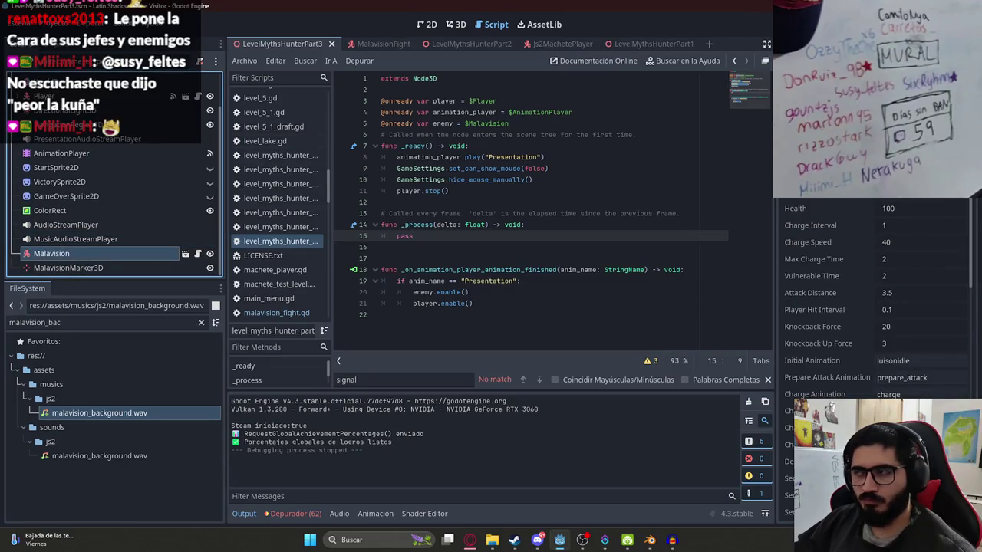
click(835, 35)
double_click(836, 184)
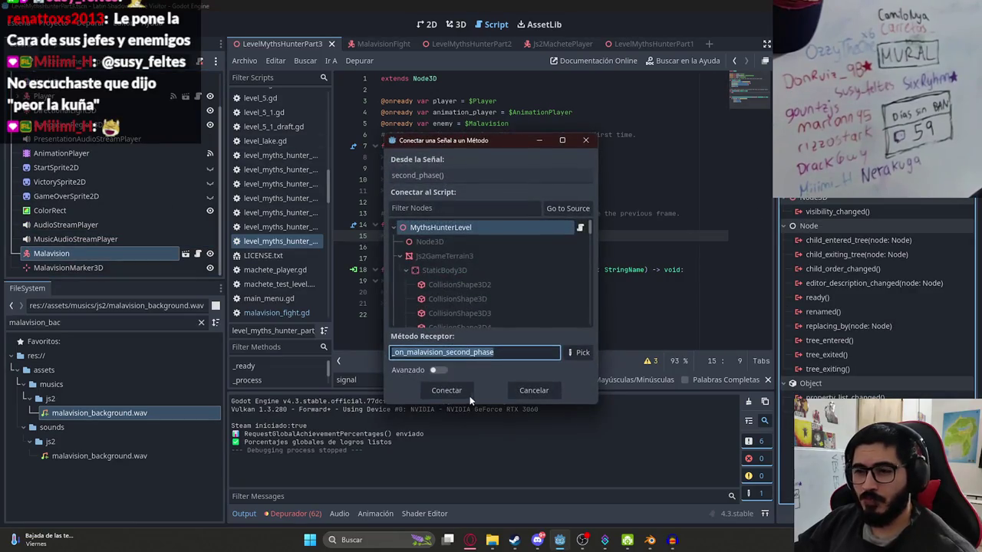
click(449, 389)
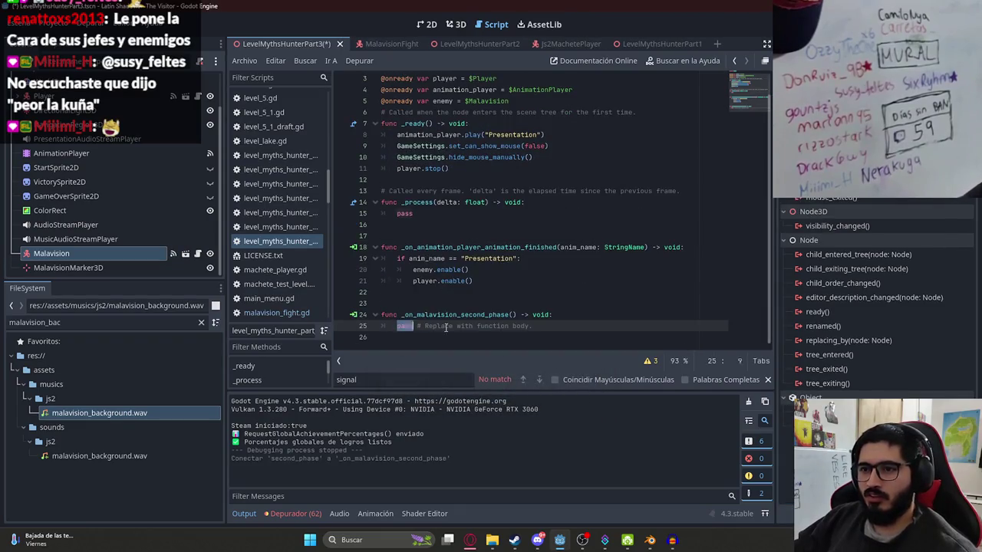
text(player.pl)
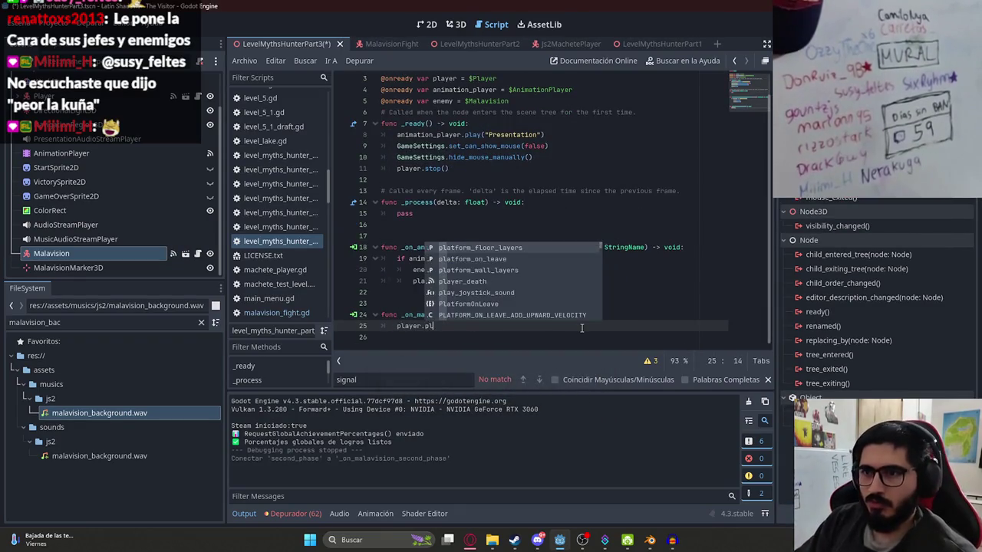
key(Return)
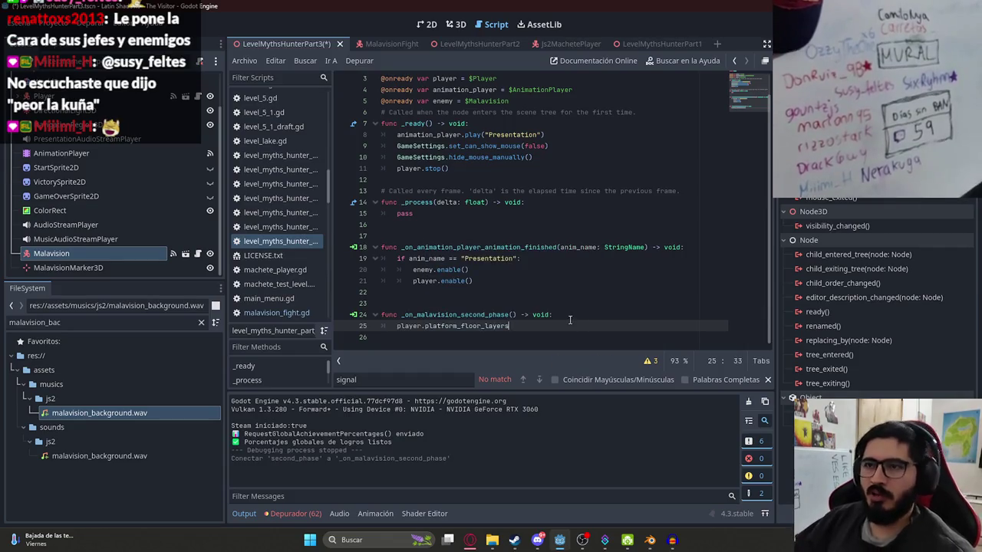
click(586, 44)
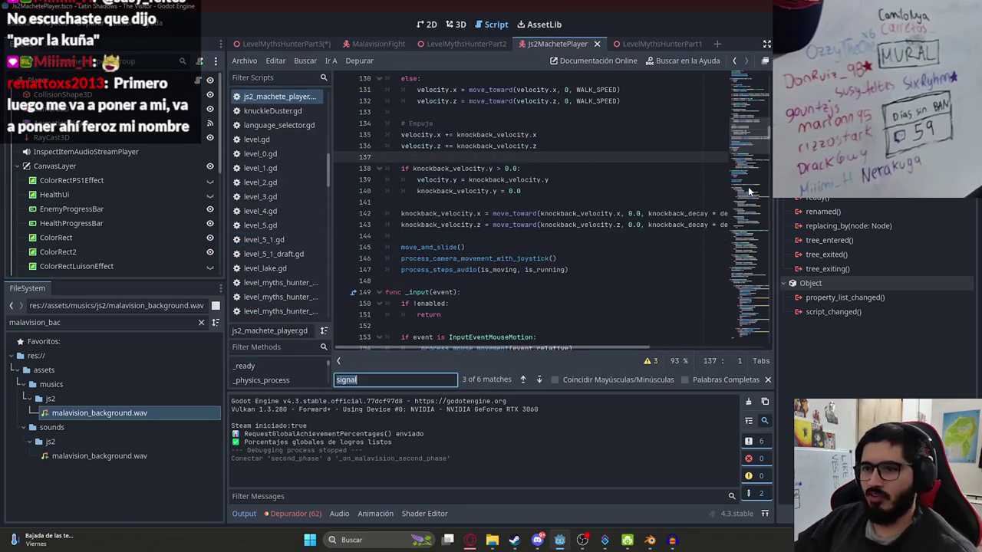
text(health)
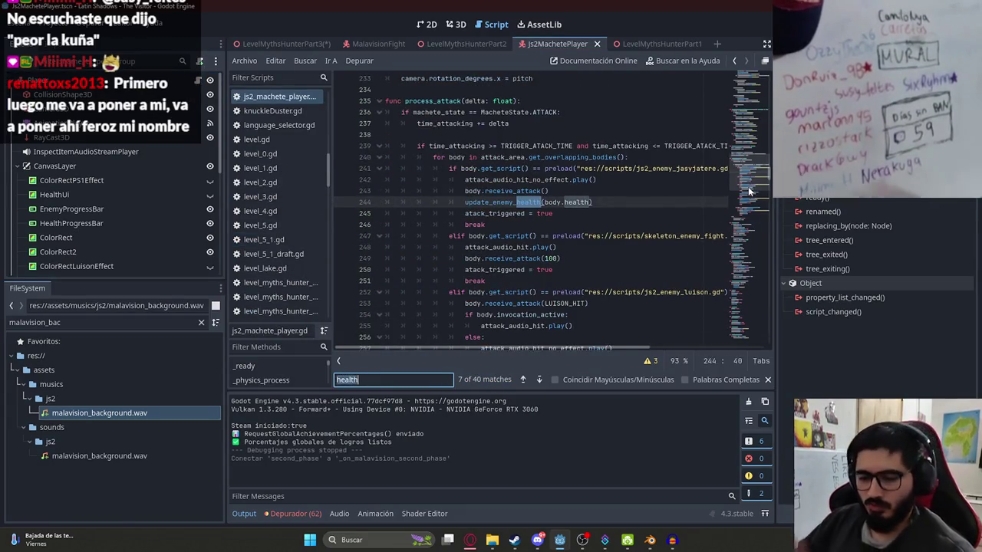
text(ready()
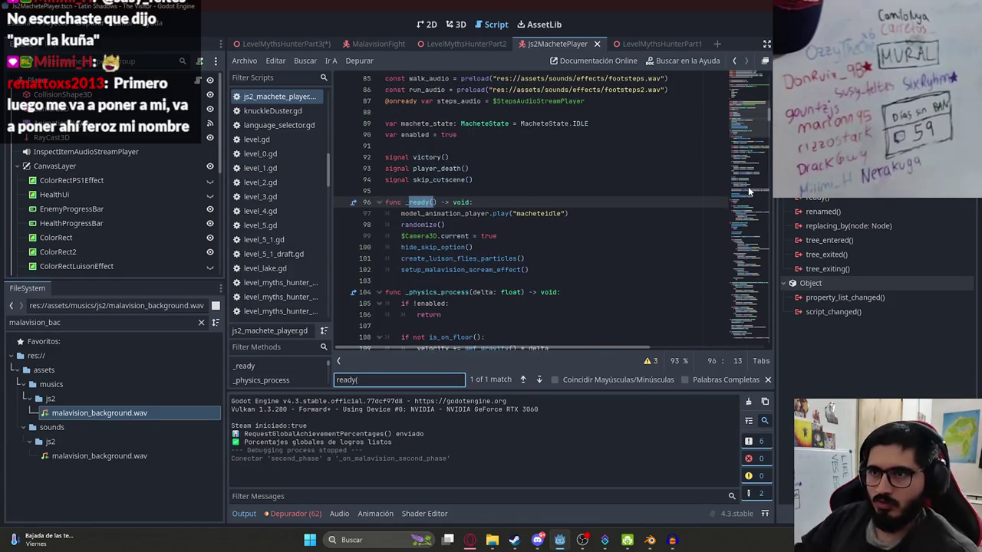
- In the level script, trace player.enable() to the player's show_bars function definition and come back
key(ctrl+f)
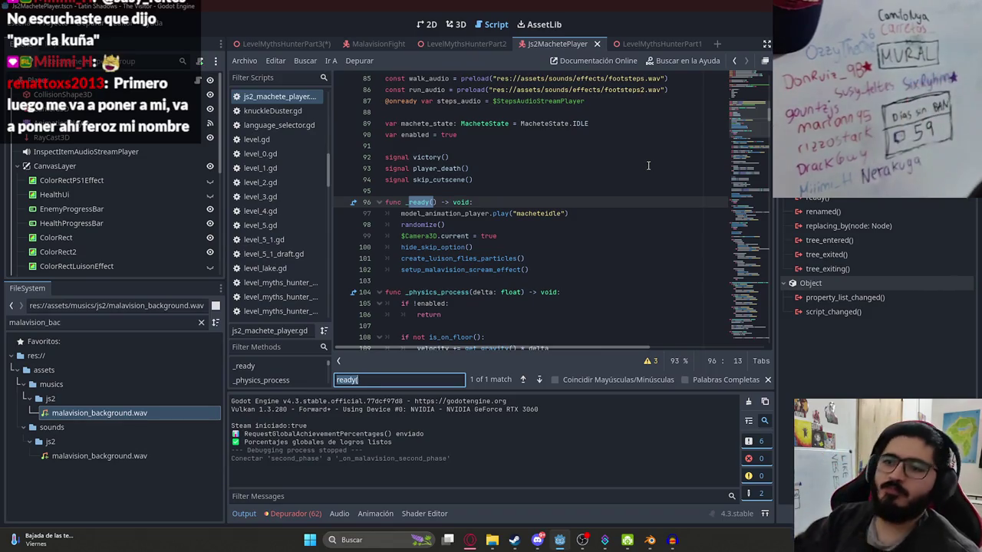
click(281, 43)
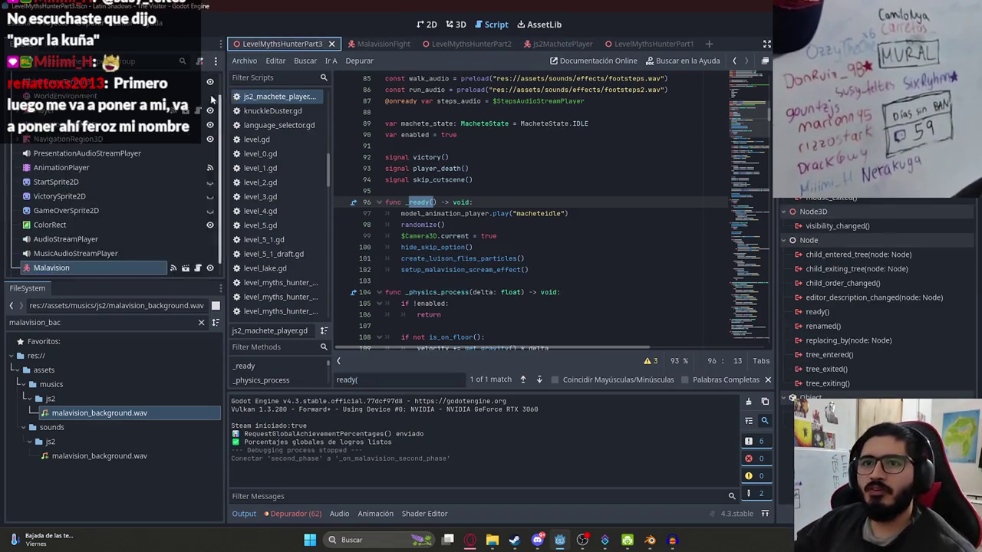
click(551, 192)
scroll(477, 195, up, 1)
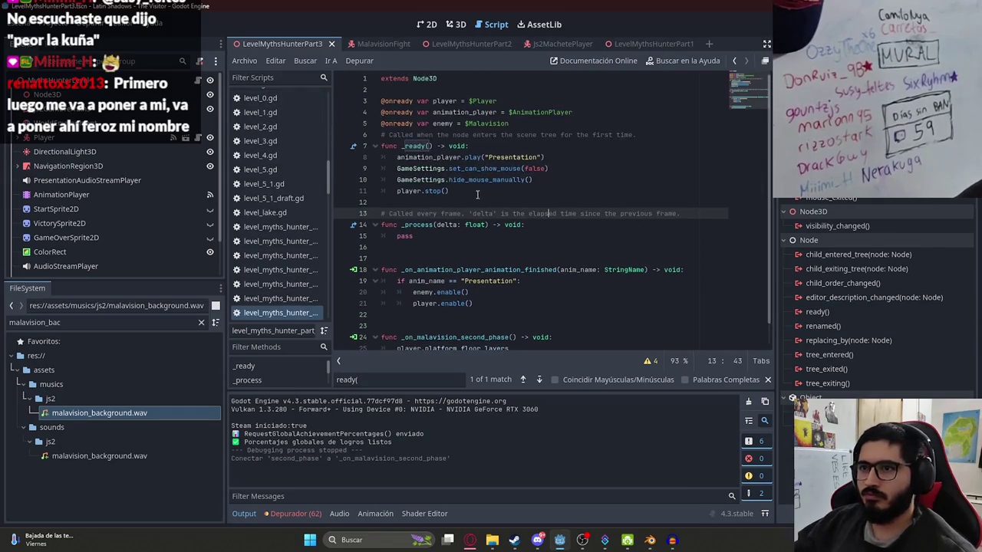
scroll(467, 205, down, 1)
drag(474, 281, 408, 283)
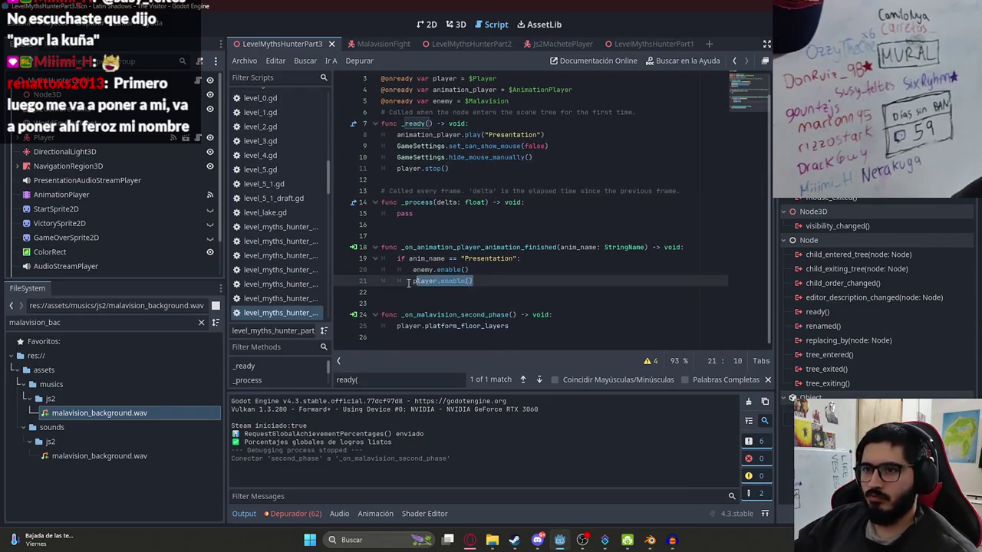
drag(397, 326, 503, 327)
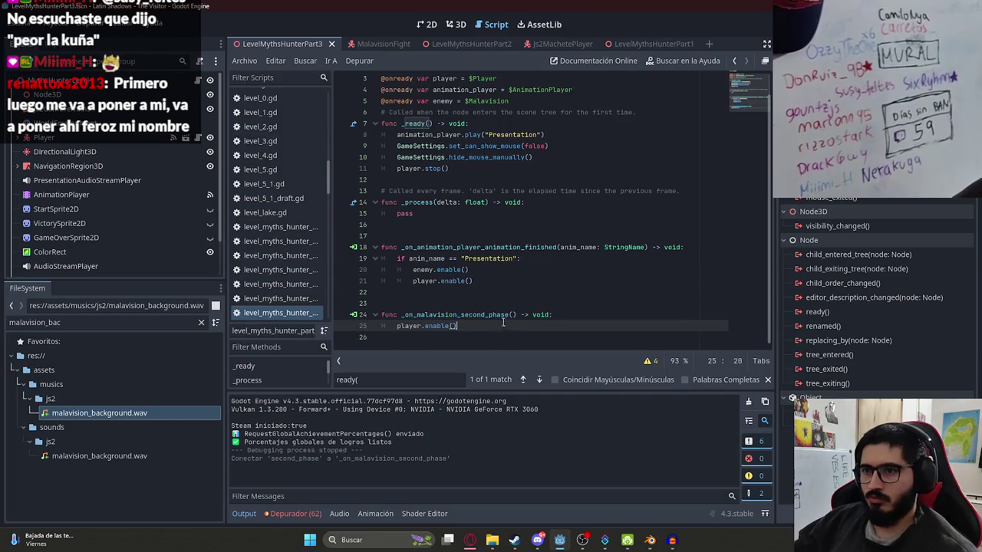
ctrl+click(451, 281)
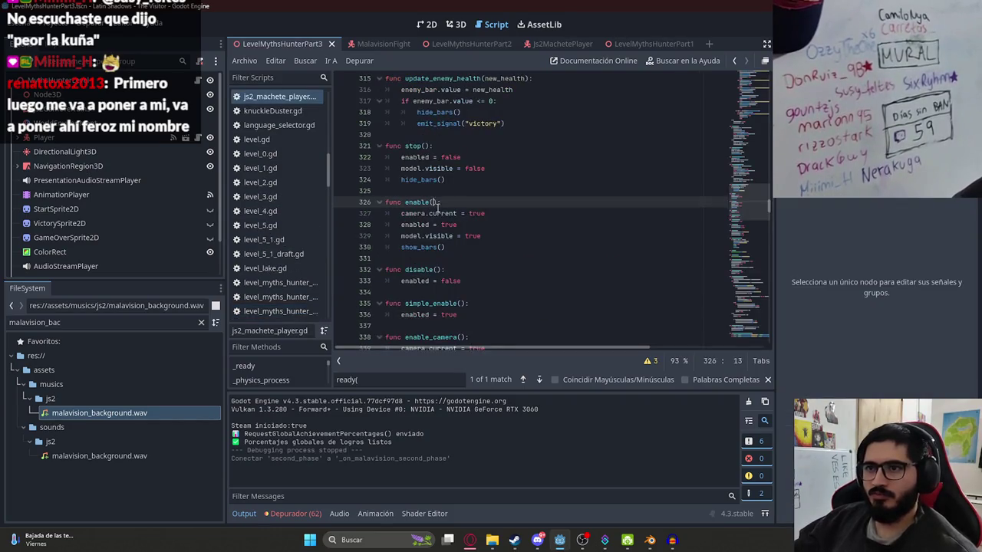
click(457, 247)
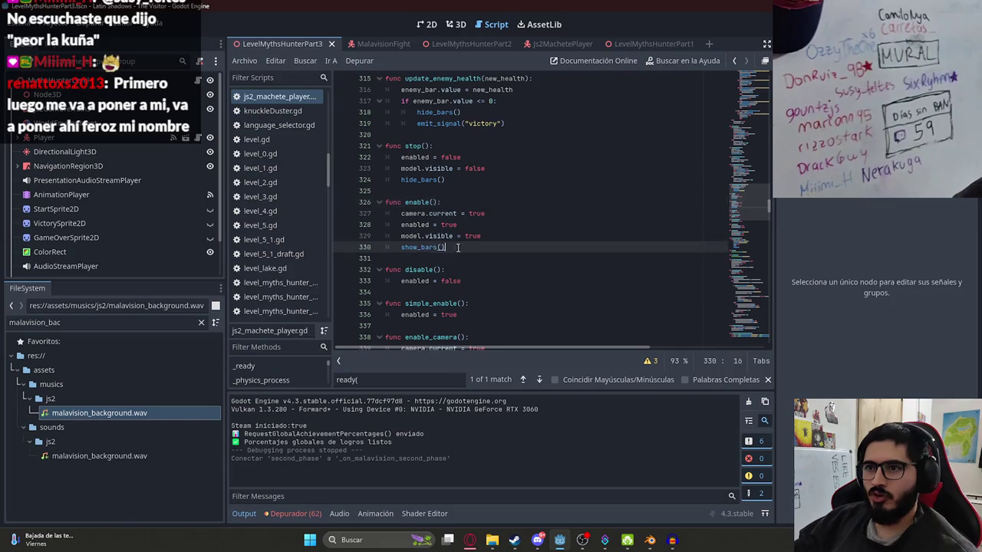
ctrl+click(415, 247)
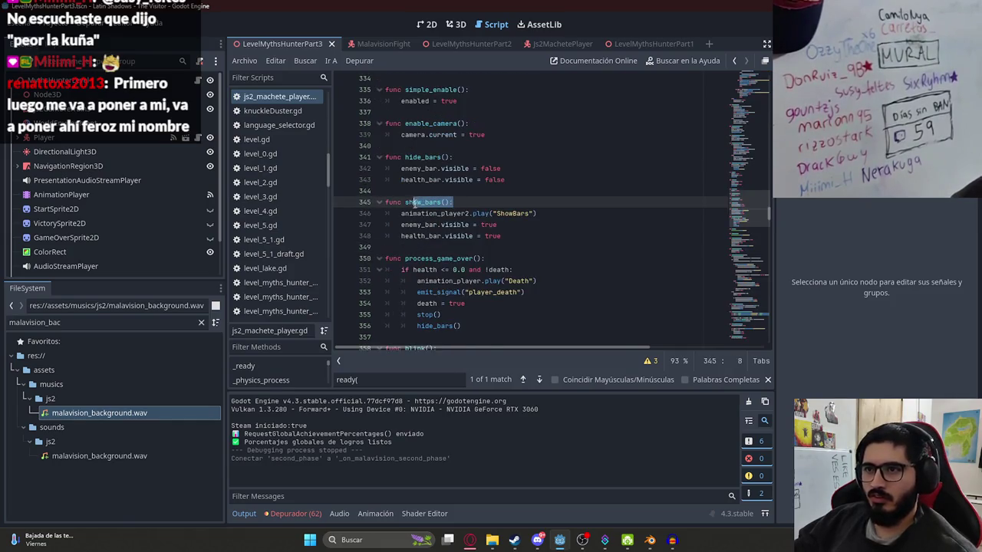
key(alt+Left)
- Replace enable() on line 25 so the second-phase handler calls player.show_bars()
drag(463, 247, 460, 258)
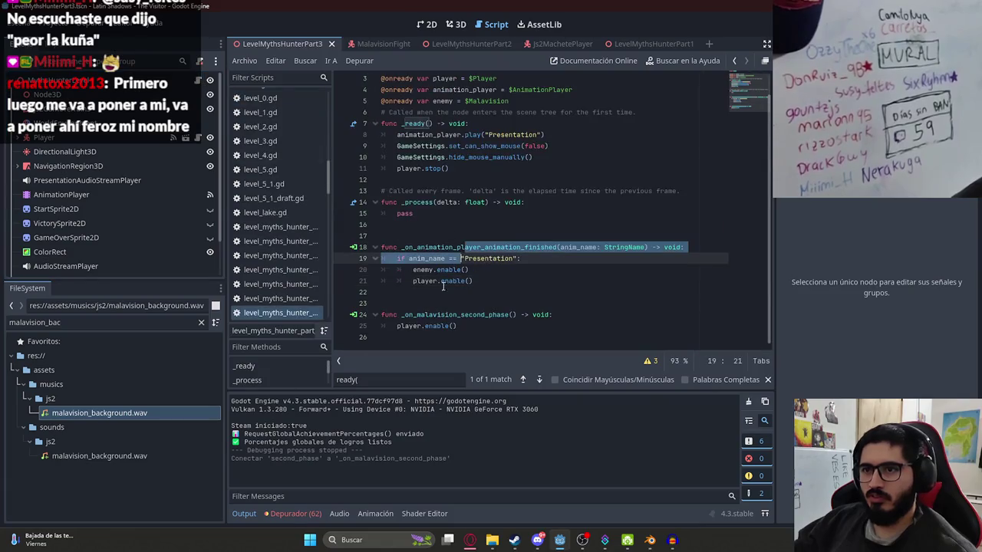
drag(465, 325, 424, 326)
text(show_bars)
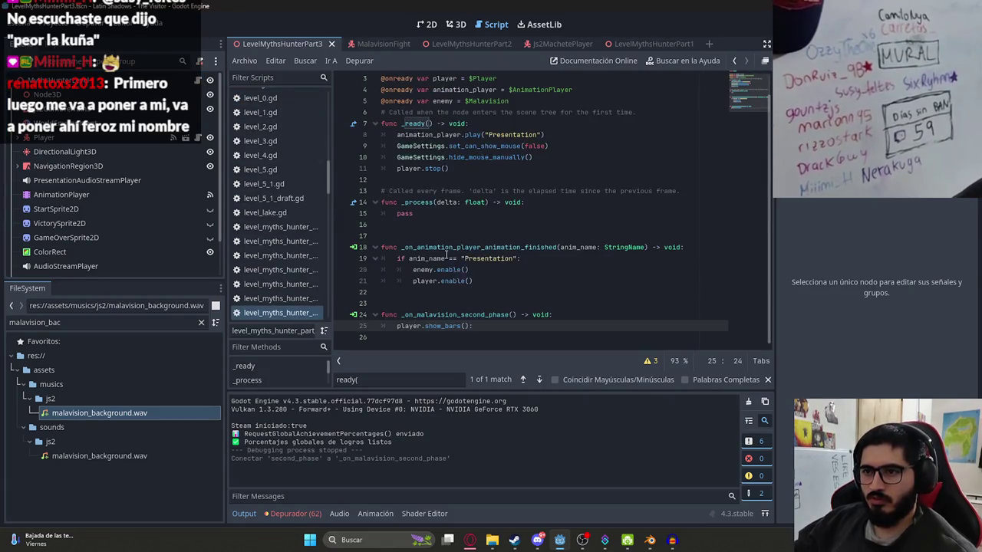
click(540, 247)
right_click(293, 43)
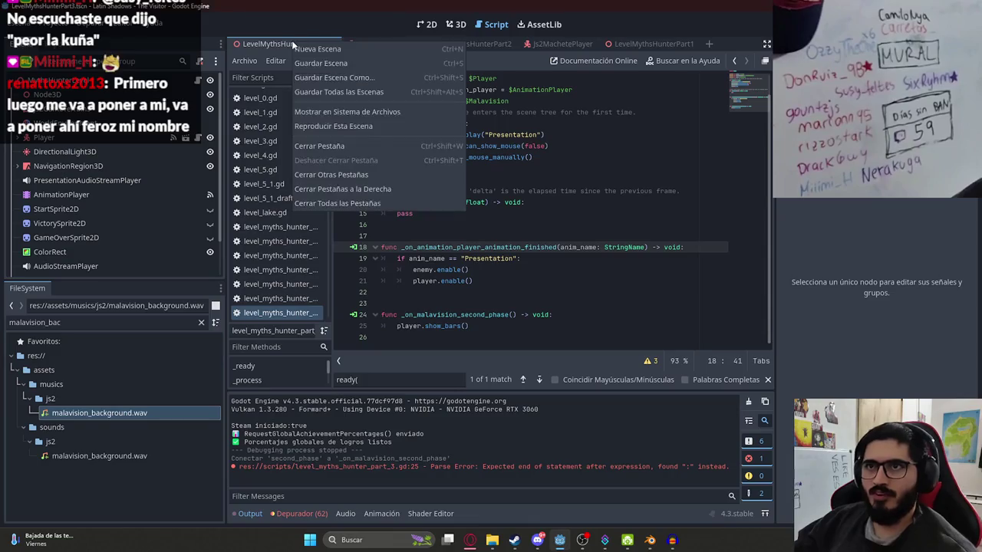
- Playtest LevelMythsHunterPart3 via Reproducir Esta Escena, then reopen malavision_fight.gd
click(375, 128)
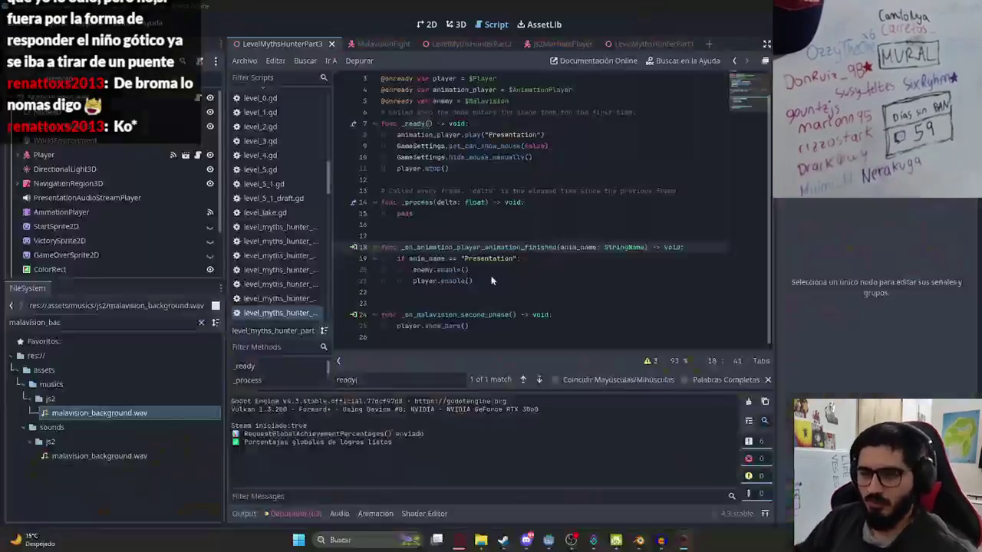
click(513, 221)
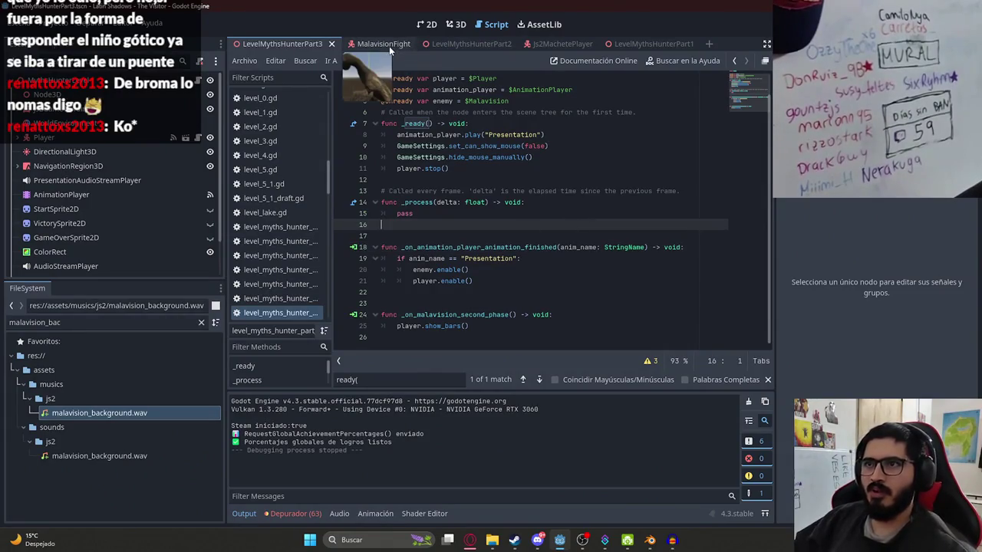
click(389, 46)
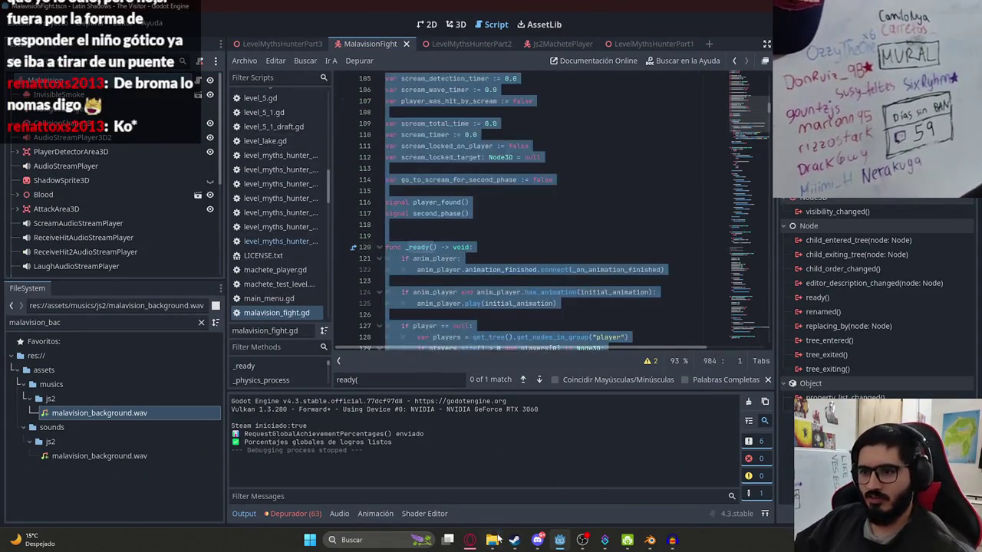
key(alt+Tab)
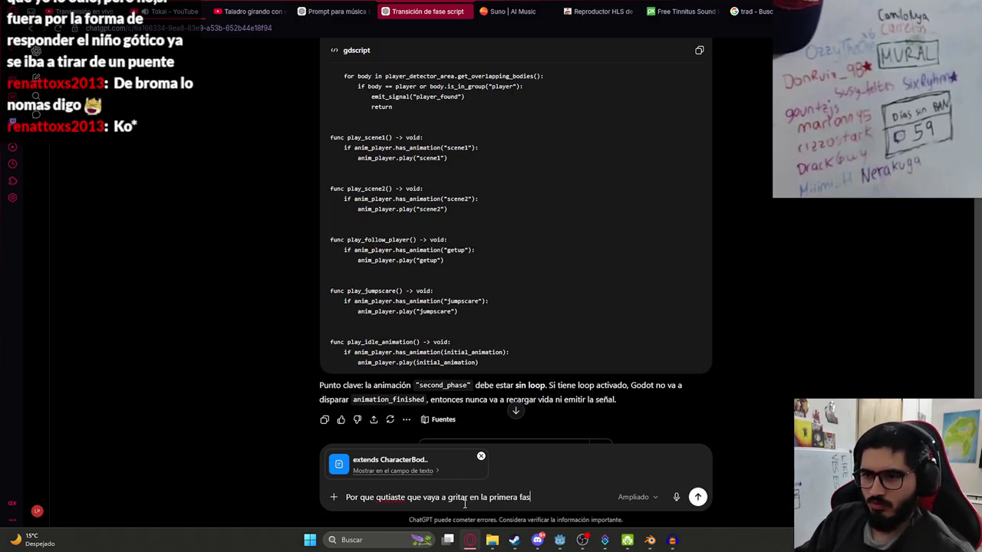
- Ask why the first-phase scream is gone and read the fix restoring scream_health_threshold 70.0
key(Return)
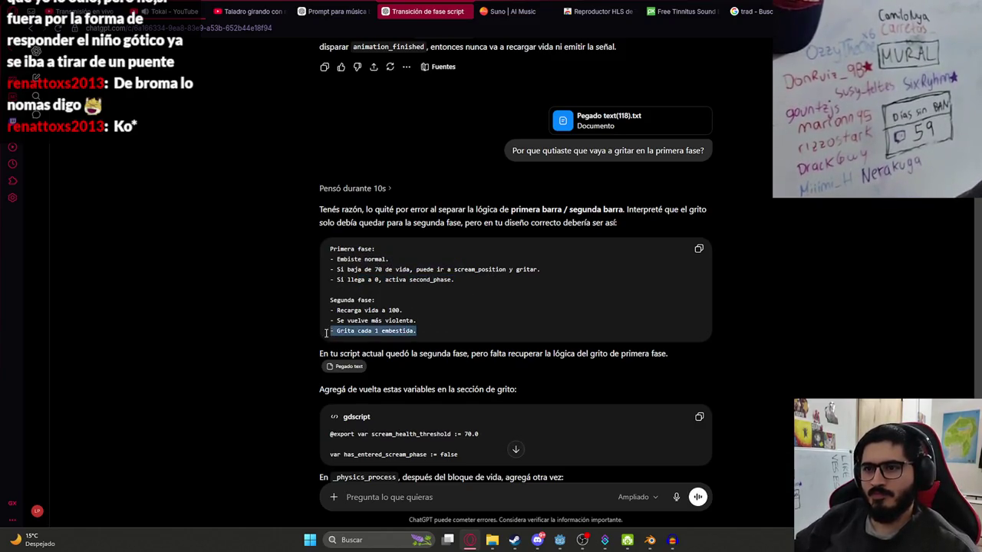
click(425, 335)
scroll(469, 351, down, 2)
text(pasamelo completo)
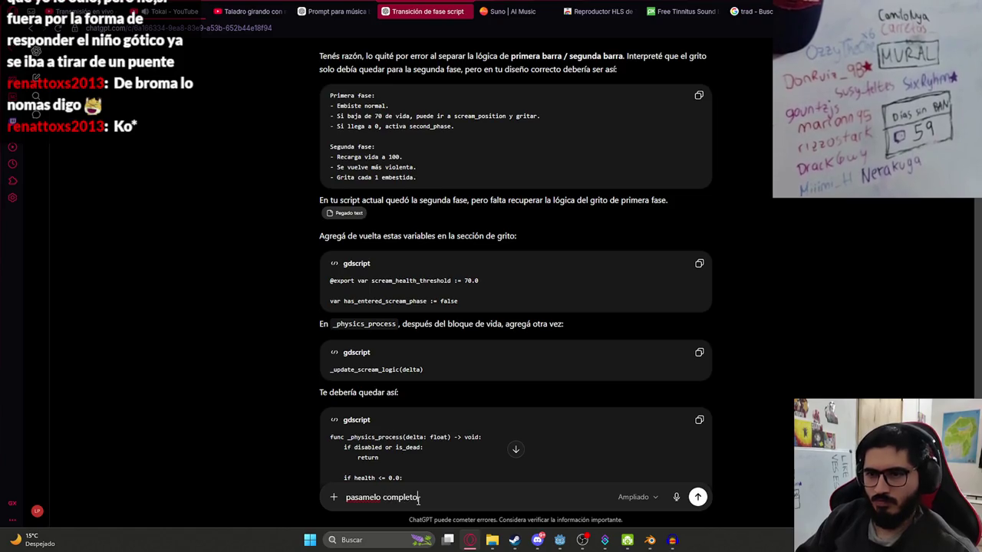
text(elo completo)
- Request the complete boss script with 'pasamelo completo', scroll through it, then go to the YouTube tab
key(Return)
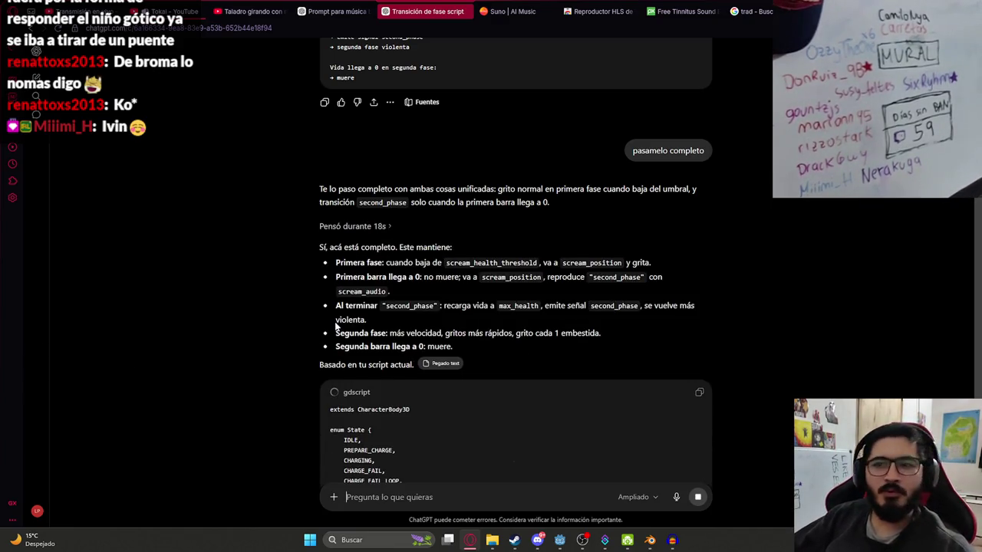
scroll(456, 364, down, 5)
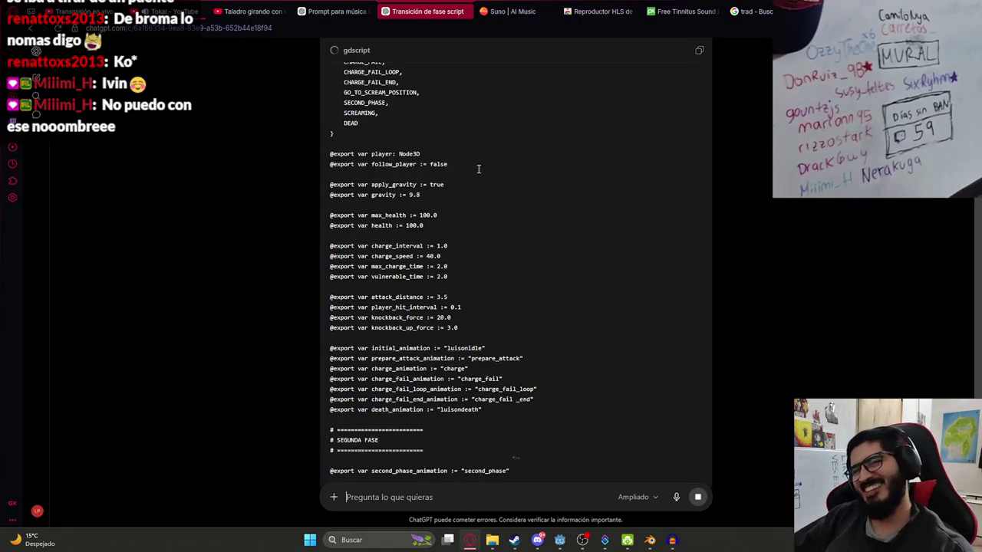
scroll(478, 169, down, 5)
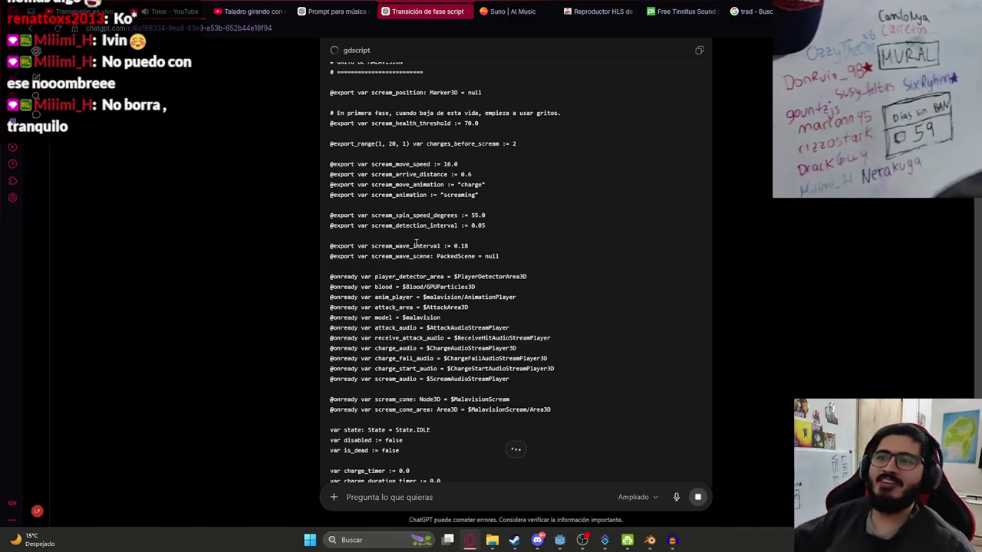
middle_click(448, 411)
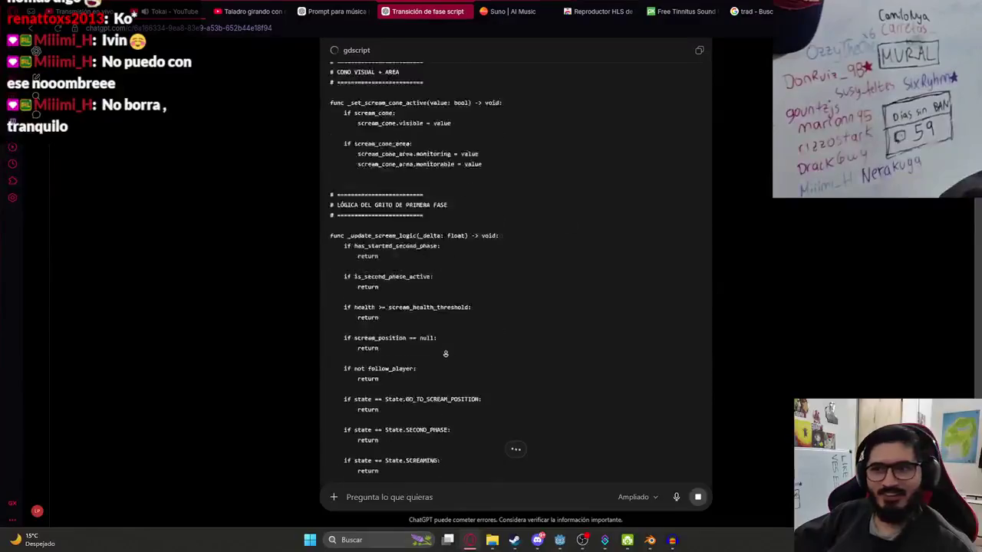
click(165, 10)
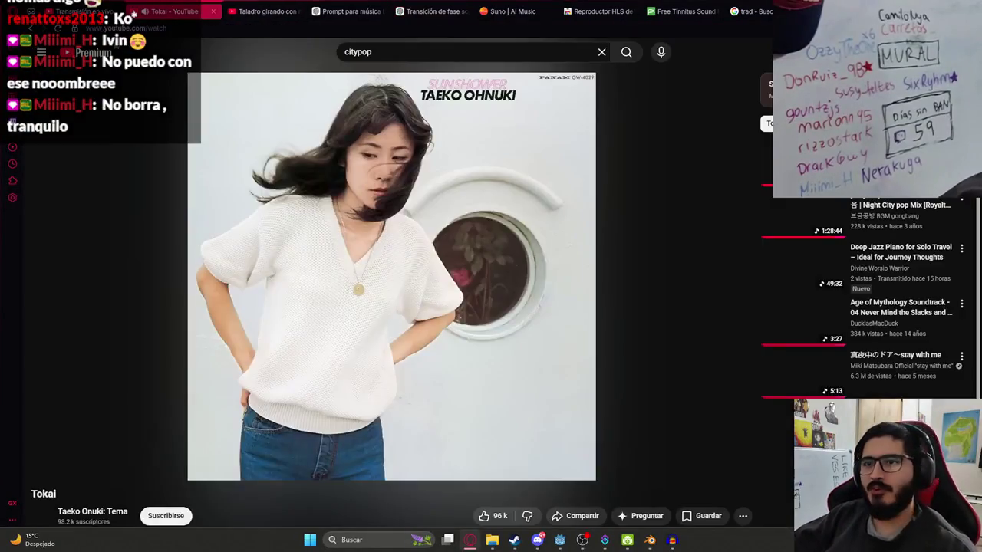
- Pause the Tokai video, watch the spinning drill video fullscreen, then pause it and exit fullscreen
key(k)
click(284, 6)
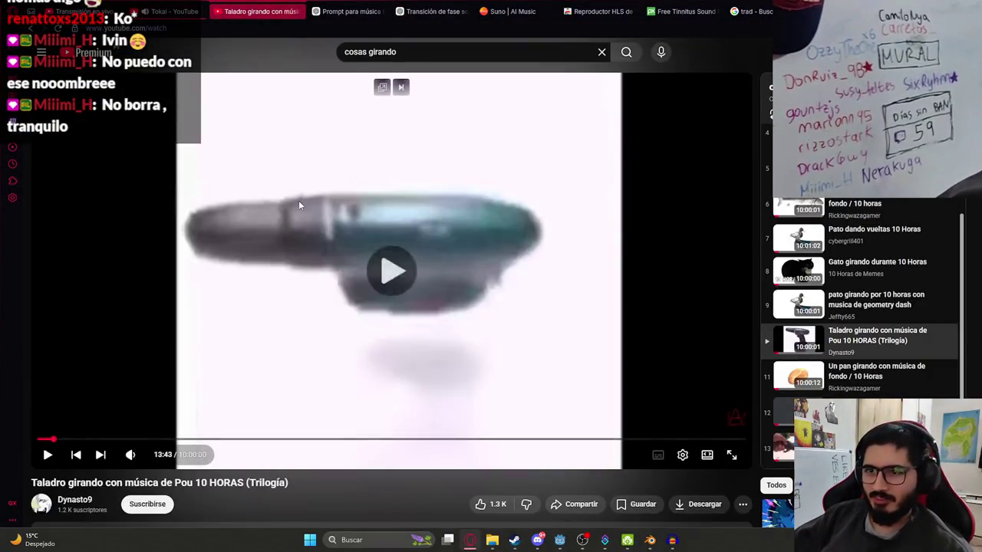
double_click(299, 200)
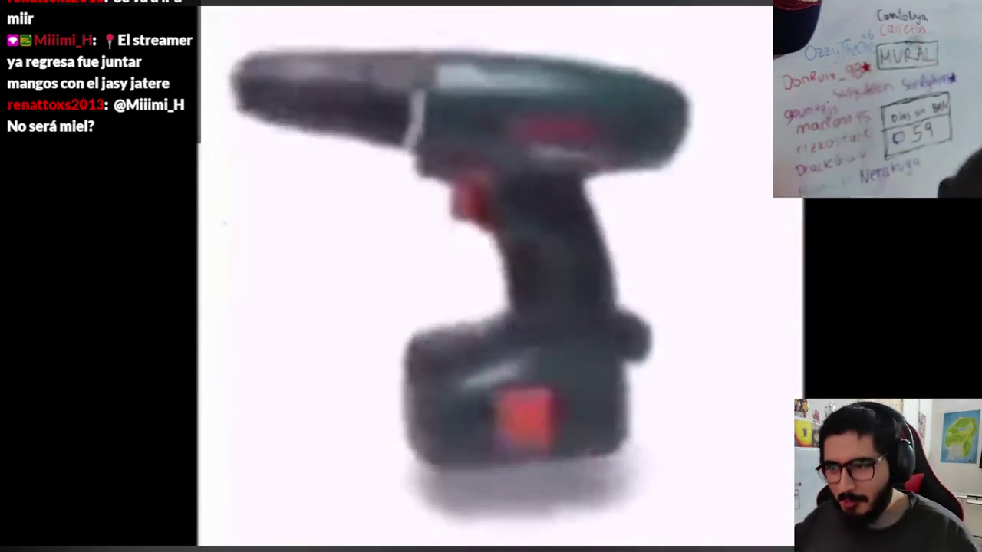
click(269, 401)
key(Escape)
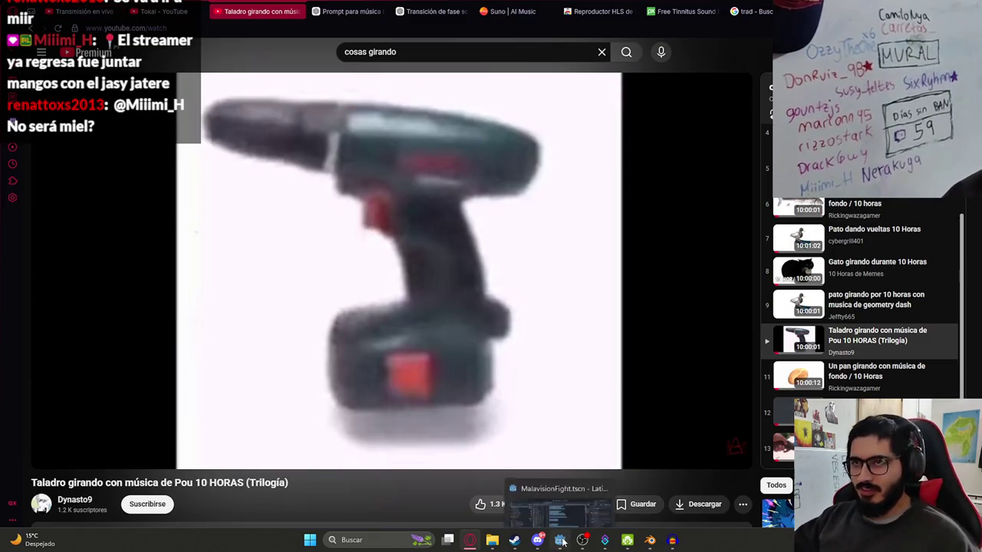
- Return to the 'Transición de fase script' ChatGPT chat and scroll to the revised script's end
key(ctrl+Tab)
click(460, 6)
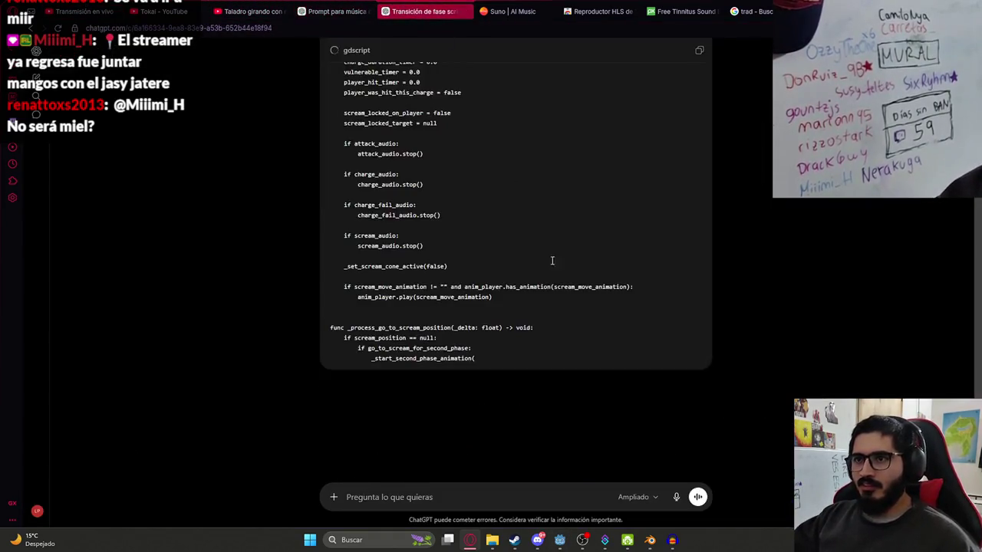
scroll(689, 456, down, 10)
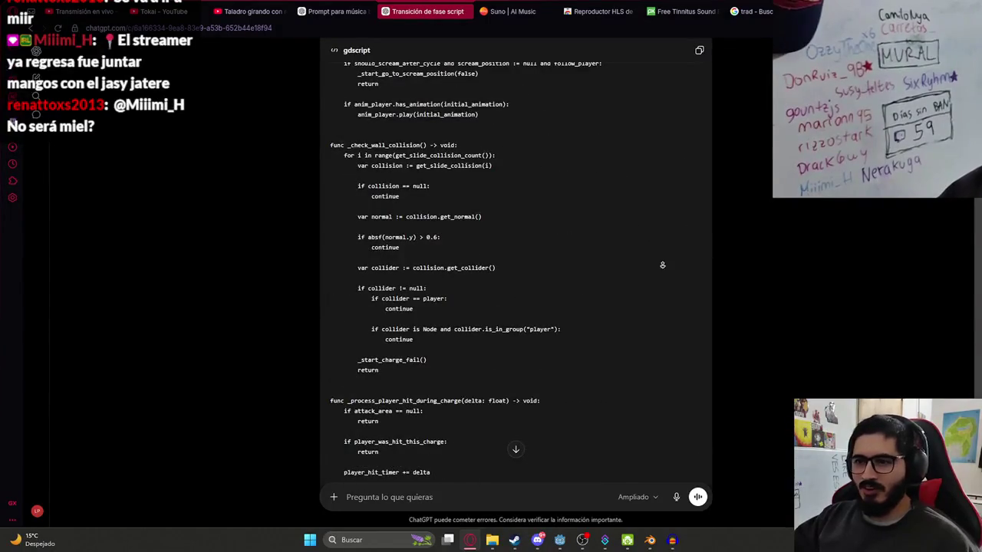
scroll(812, 225, down, 15)
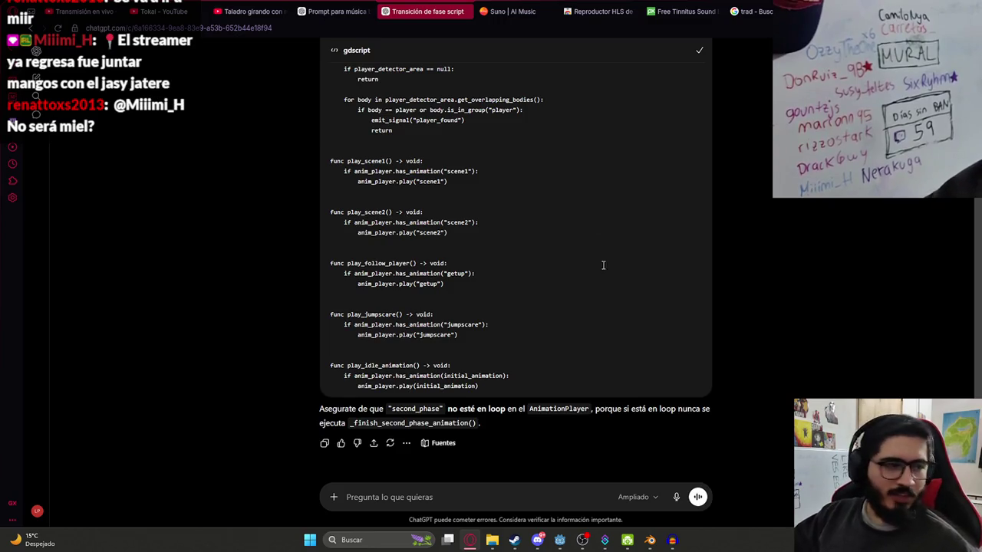
- Paste the revised script into malavision_fight.gd and run the LevelMythsHunterPart3 scene
key(alt+Tab)
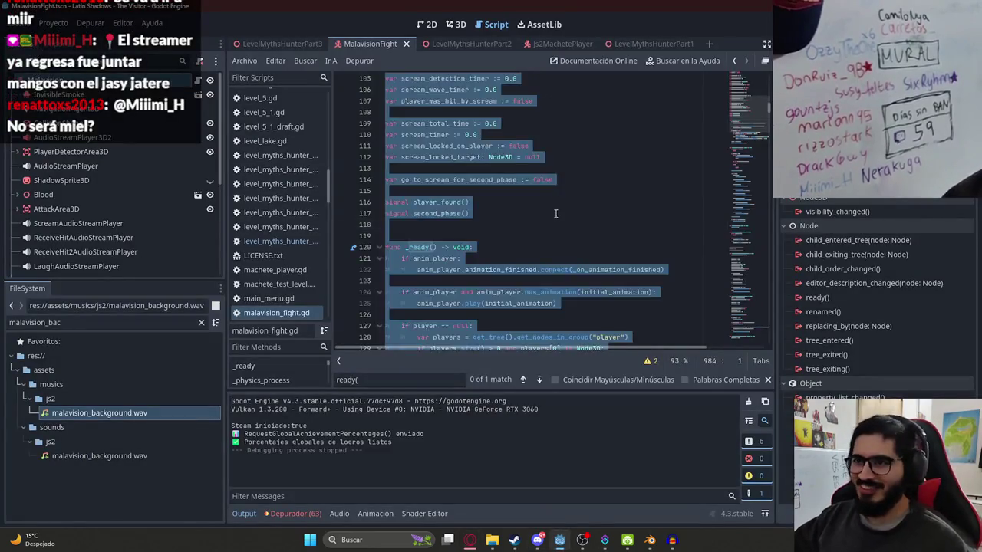
key(ctrl+v)
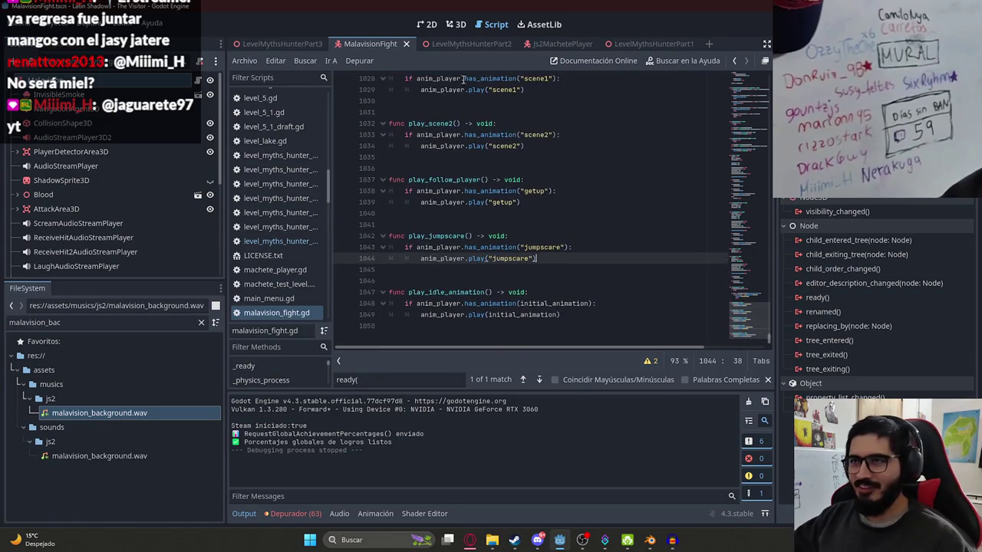
click(277, 44)
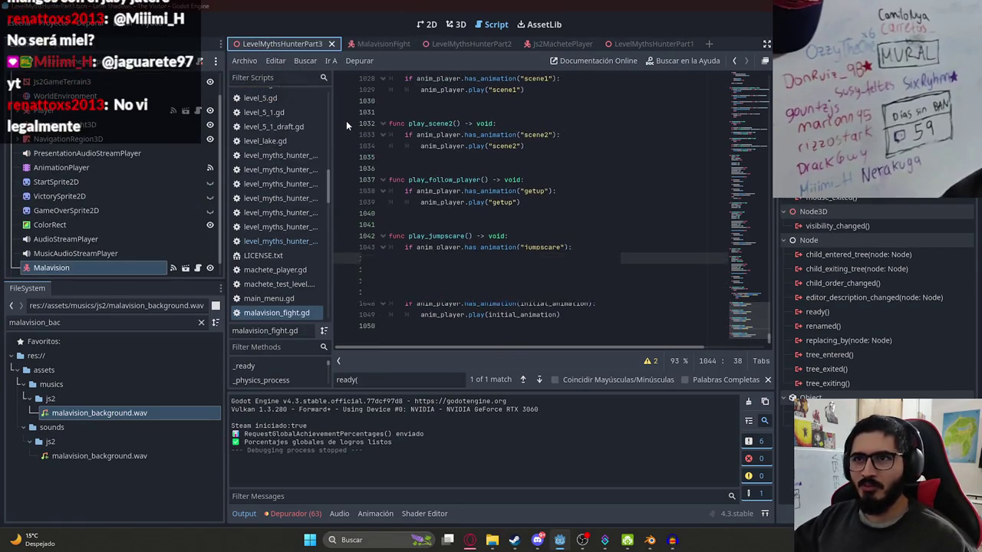
key(F6)
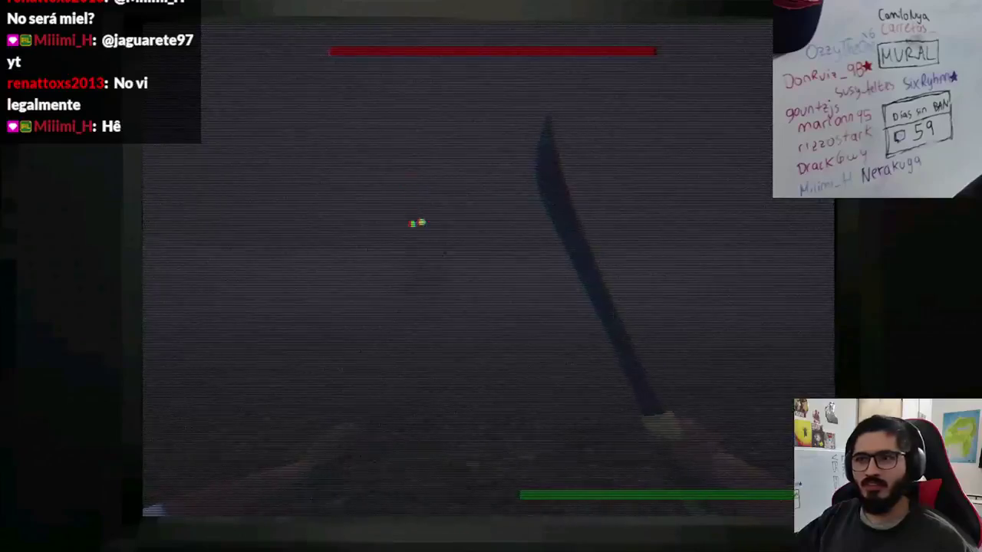
- Hit the Luison boss five times with the machete, dropping its health bar to about four-fifths
click(417, 222)
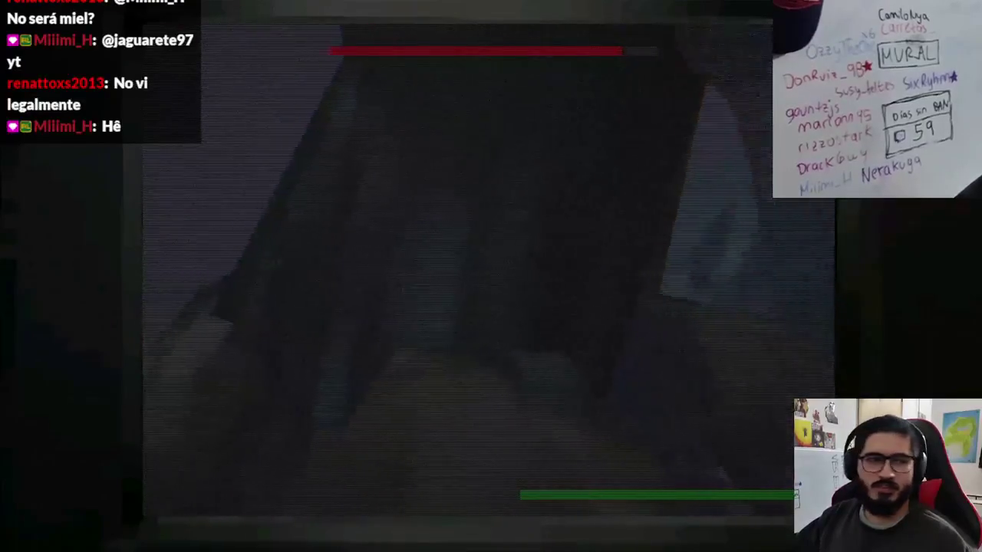
click(487, 276)
click(488, 276)
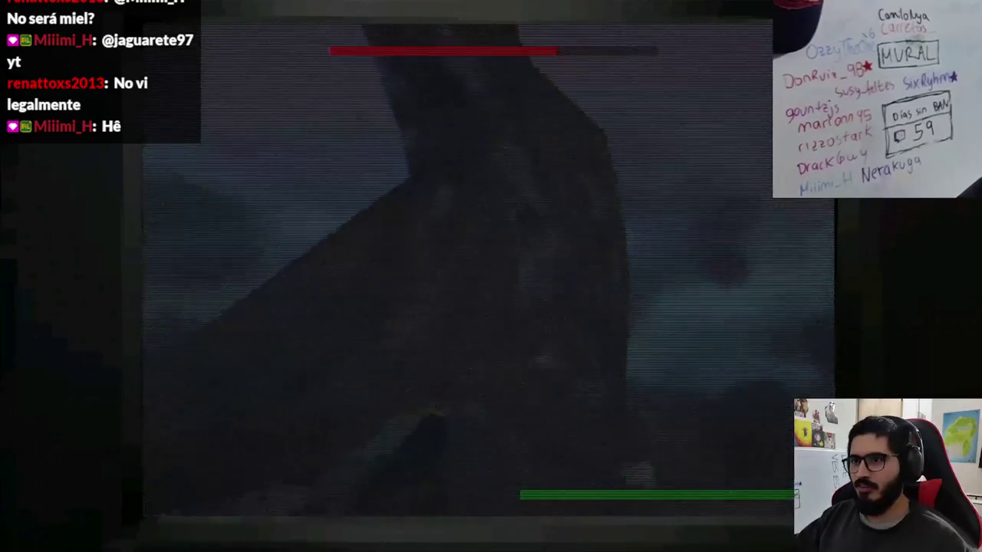
click(490, 276)
click(490, 276)
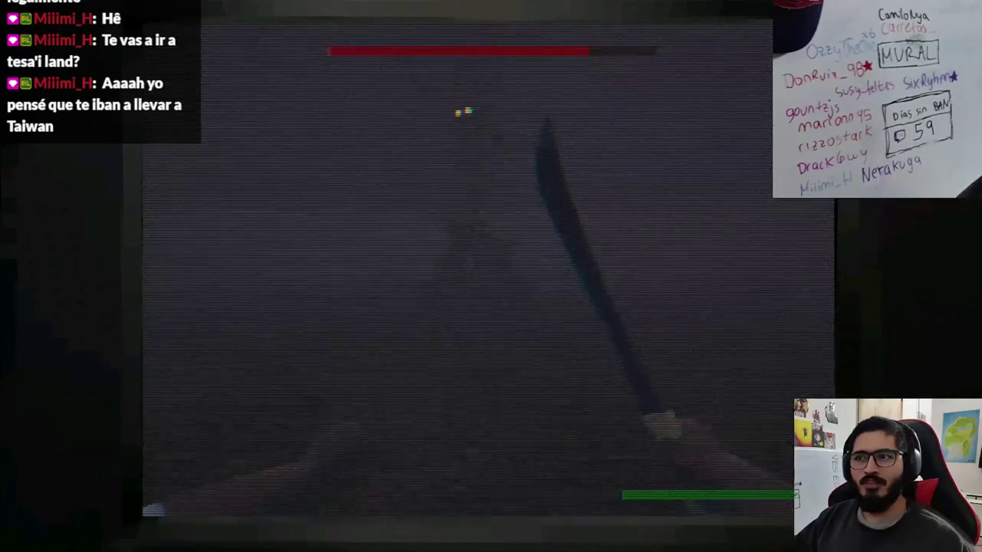
- Land four more machete hits, cutting the boss's red health bar to about two-fifths
click(457, 126)
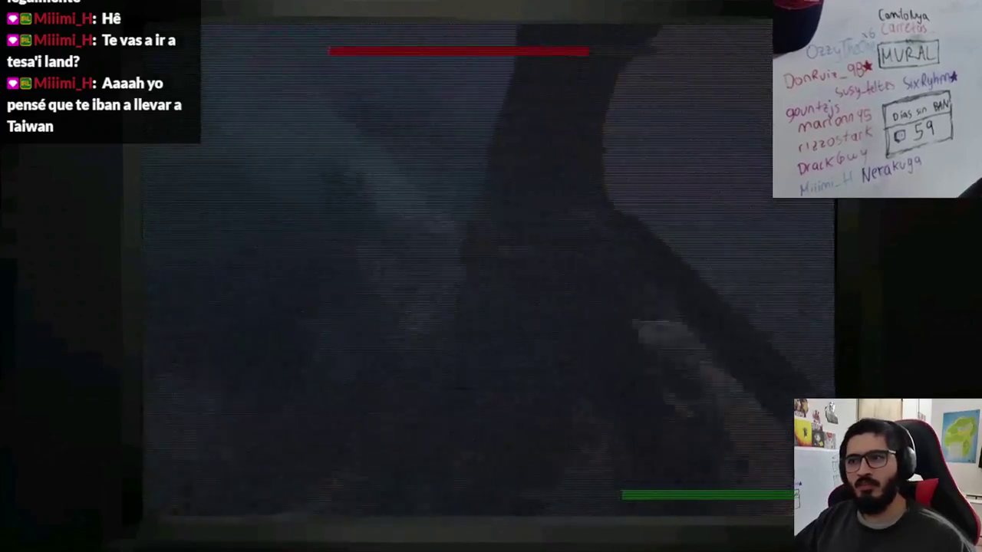
click(490, 276)
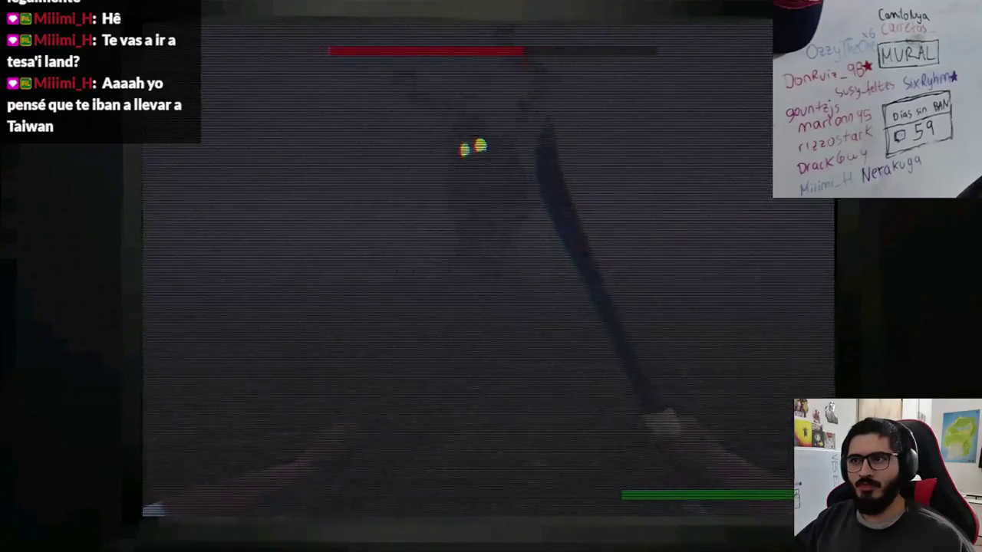
click(490, 276)
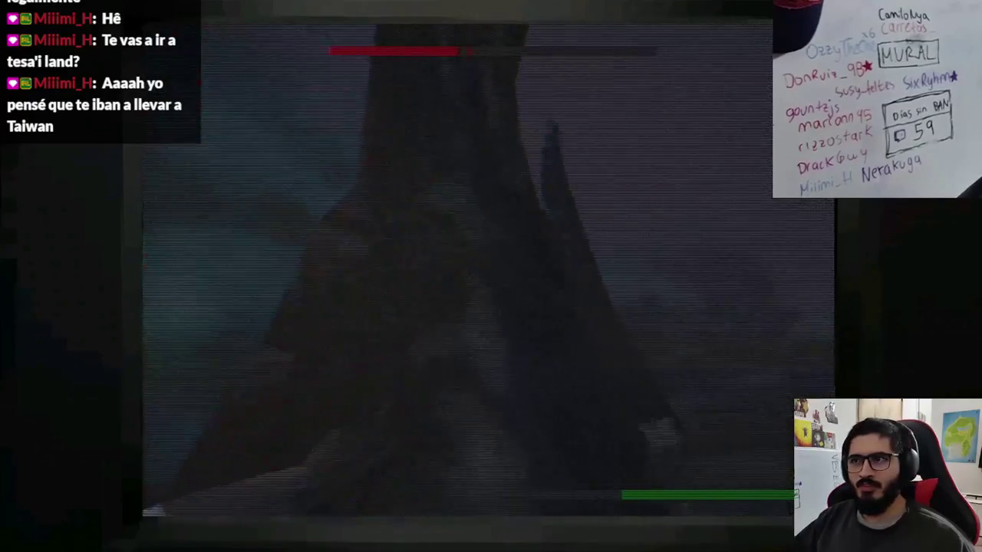
click(491, 276)
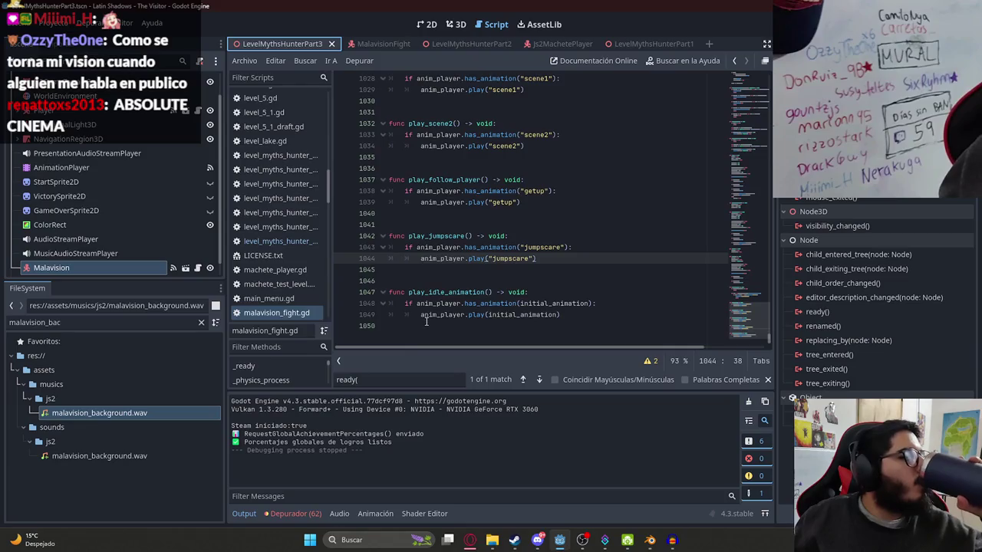
- Search level_myths_hunter for show_bars and select the player.show_bars() line in the second-phase handler
mouse_move(467, 542)
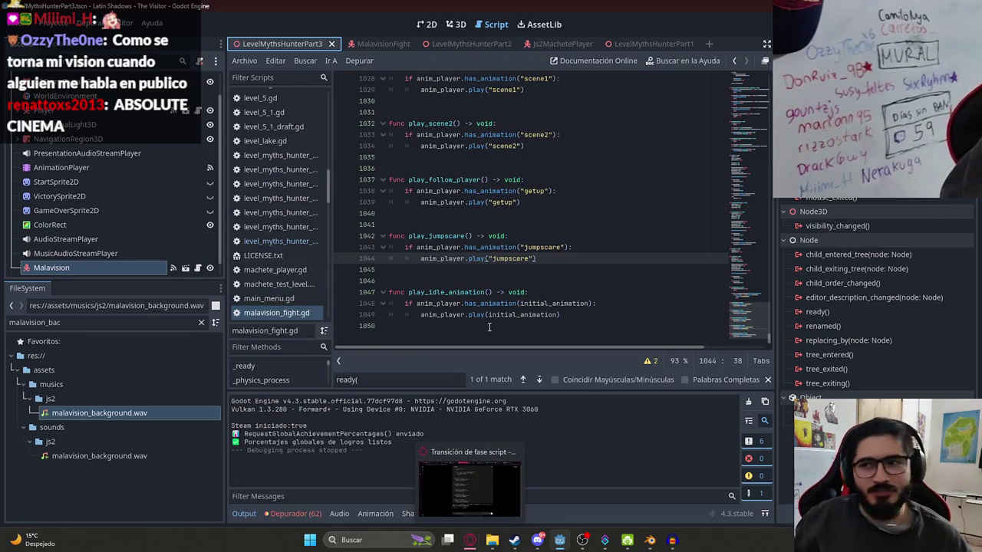
key(ctrl+f)
text(show_bar)
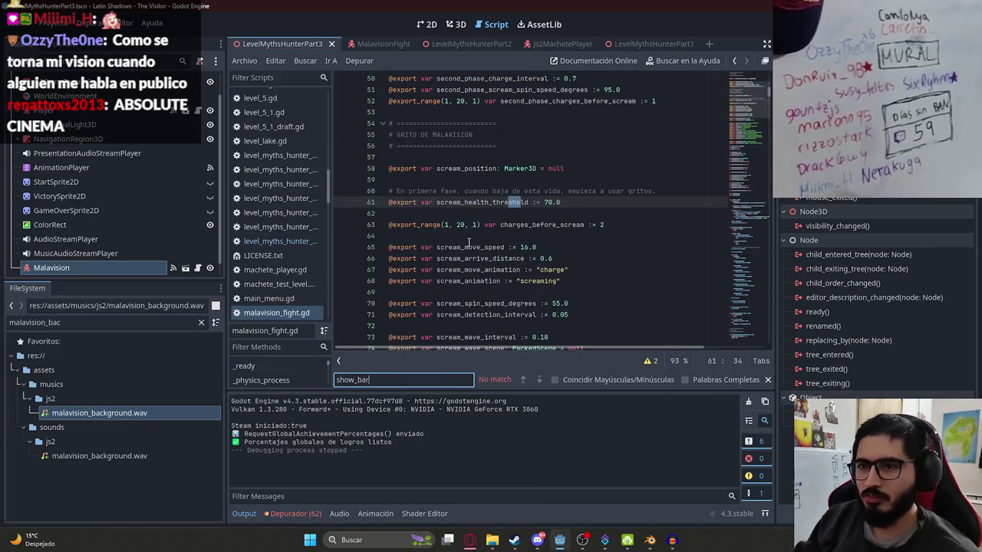
key(ctrl+a)
key(BackSpace)
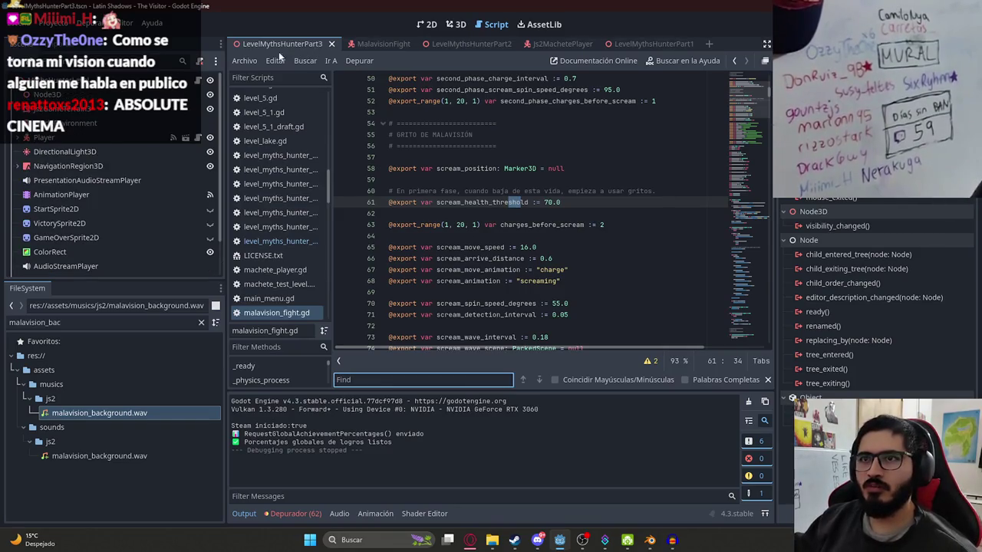
click(282, 43)
text(show_bars)
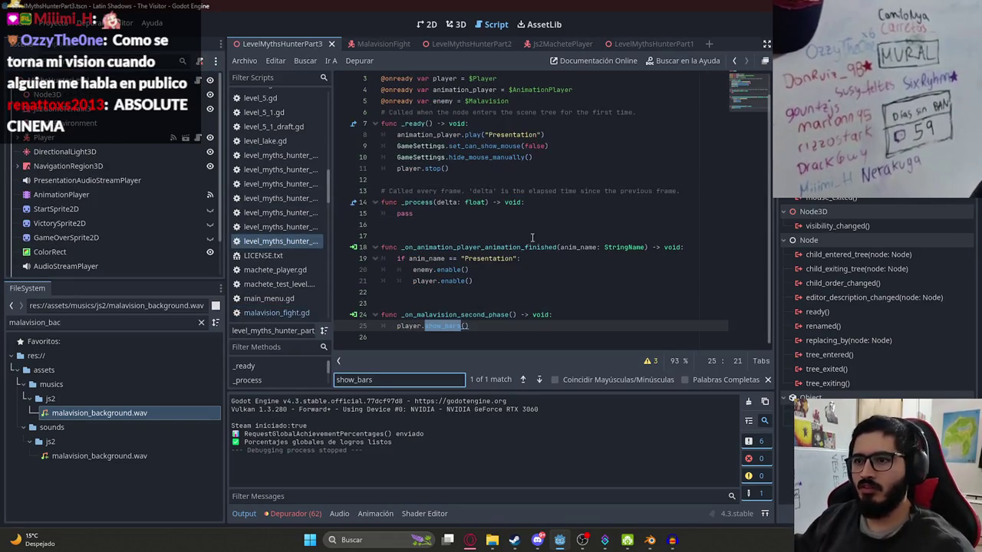
click(477, 314)
drag(468, 326, 394, 326)
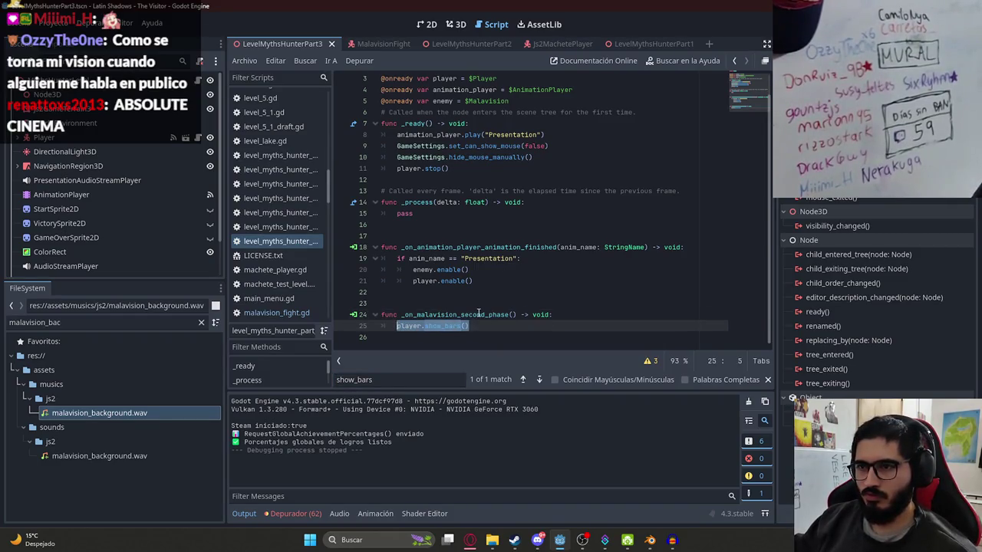
- In malavision_fight.gd, search for 'signal' and pick out the second_phase signal name
click(473, 326)
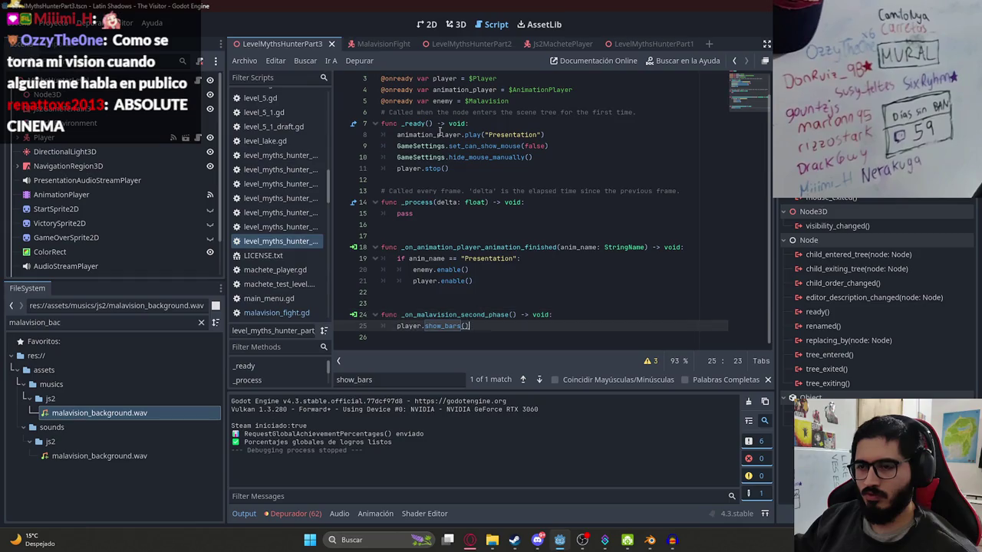
click(370, 43)
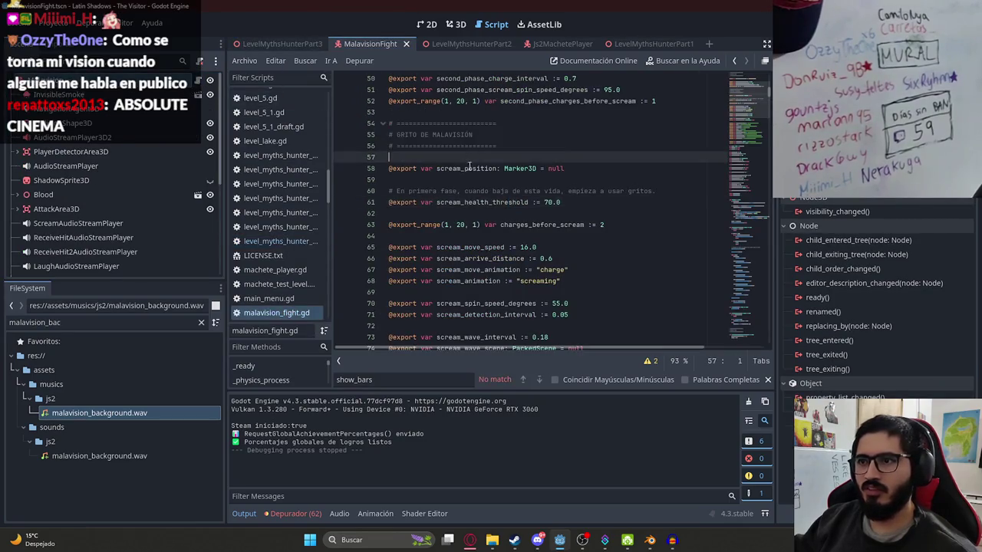
key(ctrl+f)
text(signal)
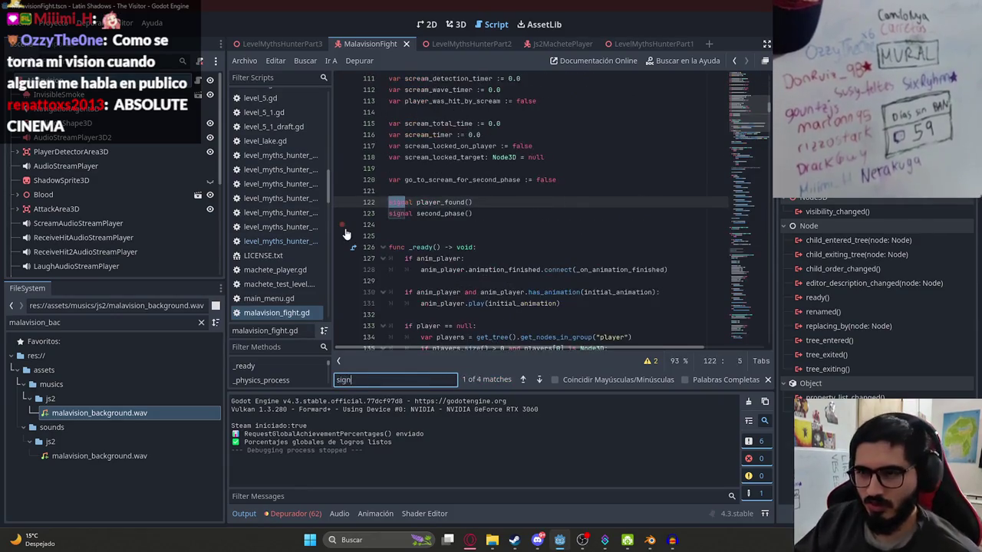
double_click(439, 213)
- Step through every second_phase match down to the second-phase animation functions
key(ctrl+f)
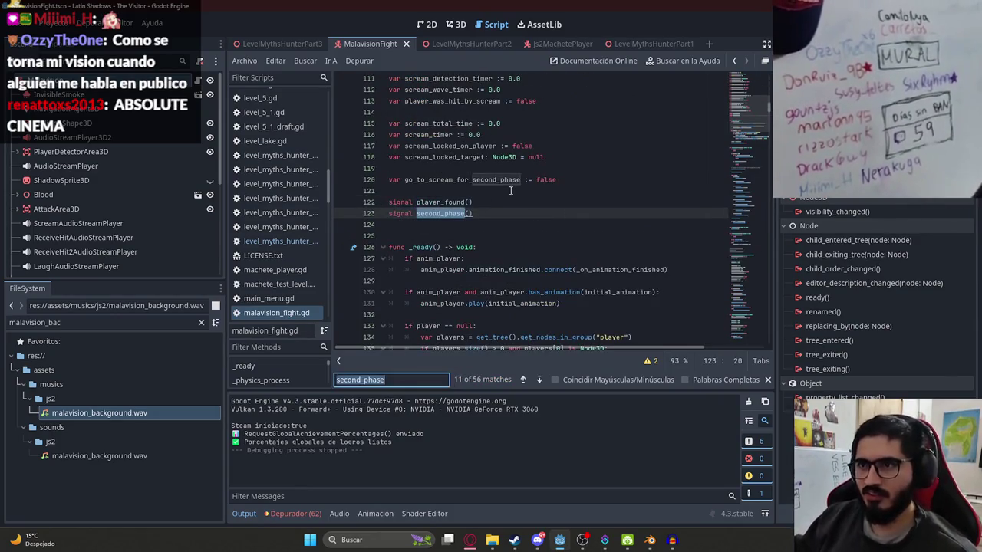
key(Return)
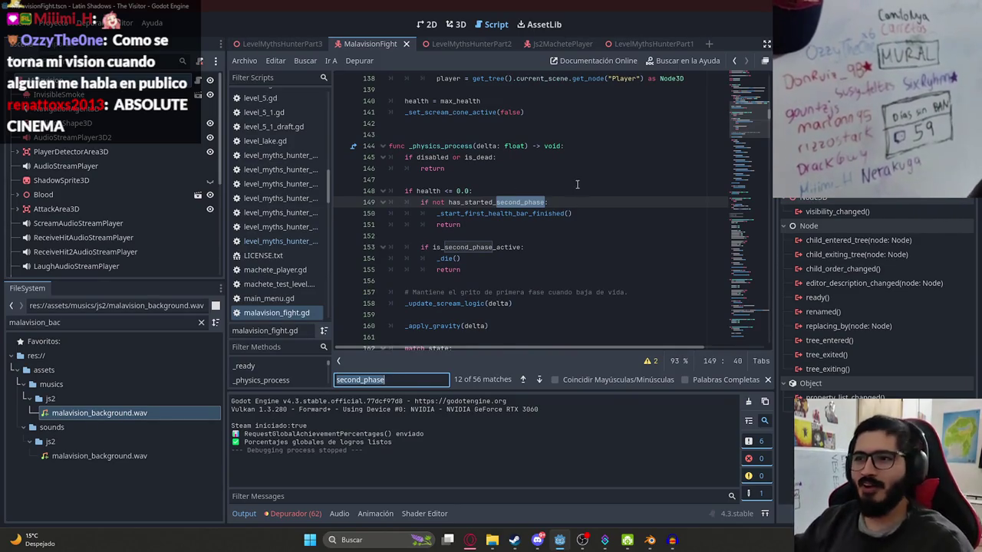
key(Return)
key(Return)
key(Return)
key(Return)
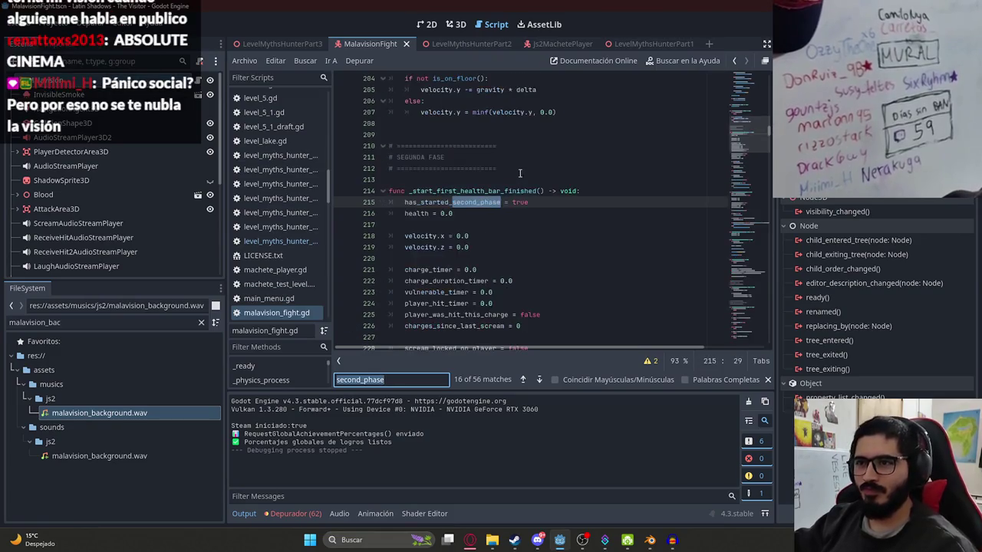
key(Return)
key(Return)
key(Return)
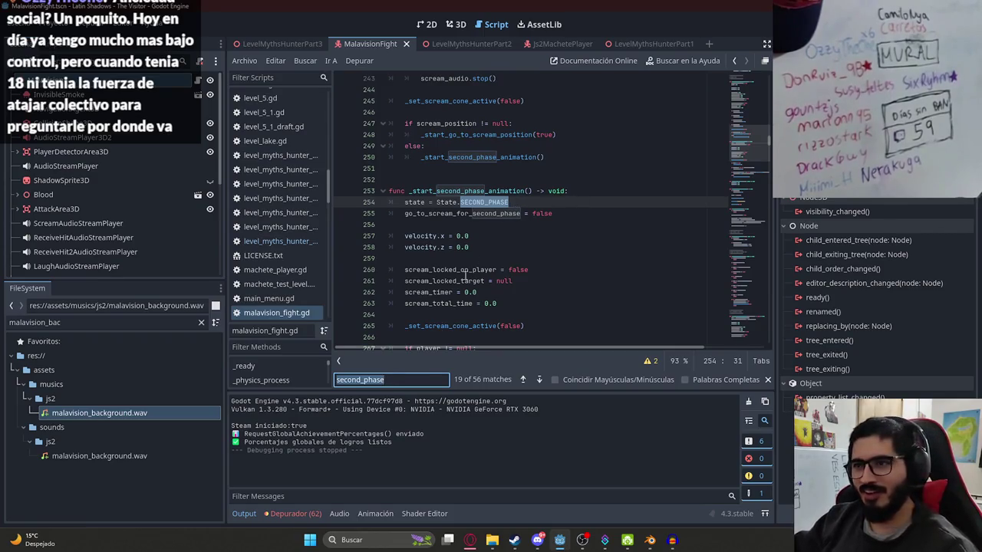
key(Return)
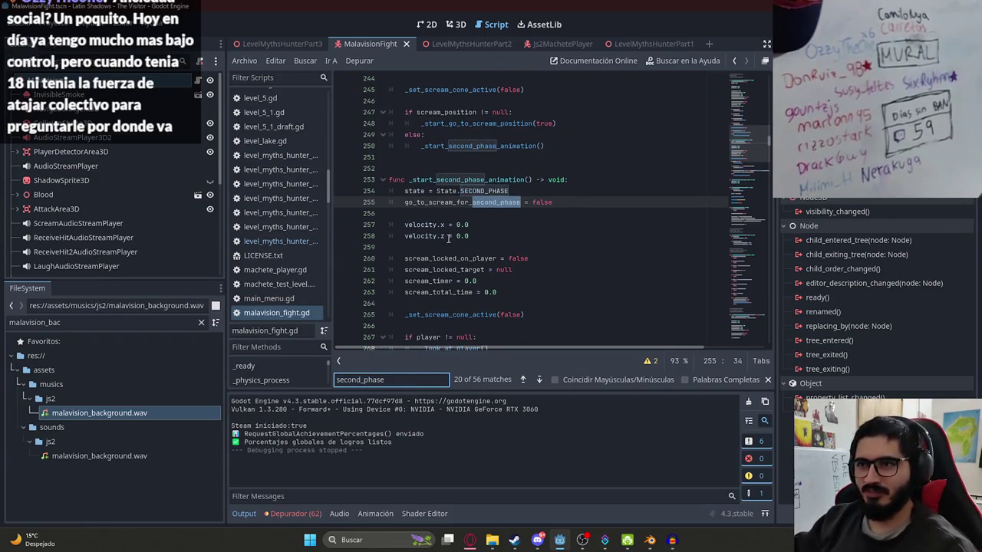
key(Return)
key(Return)
key(Return)
key(Return)
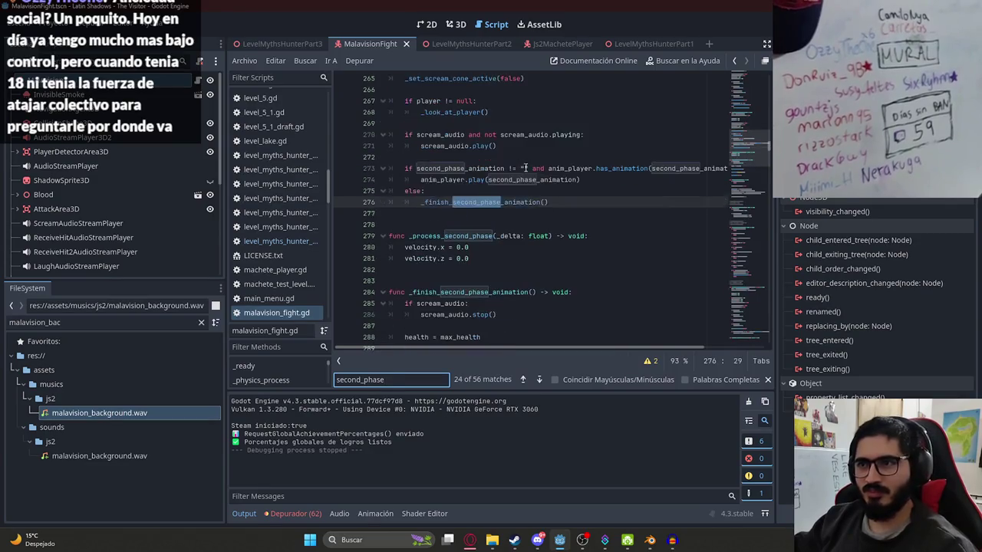
click(512, 236)
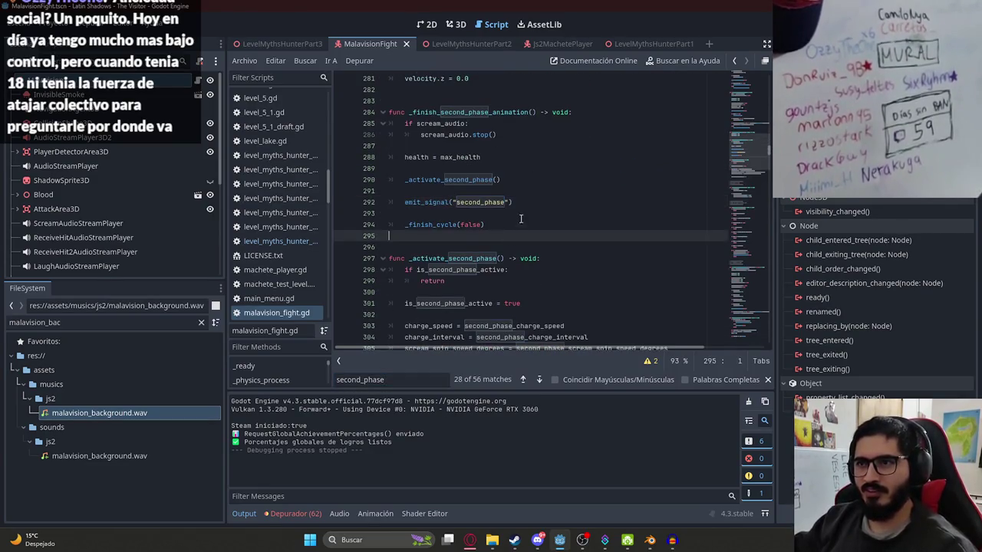
- Move emit_signal("second_phase") to after _finish_cycle(false), removing the leftover blank lines
drag(534, 201, 404, 200)
key(ctrl+c)
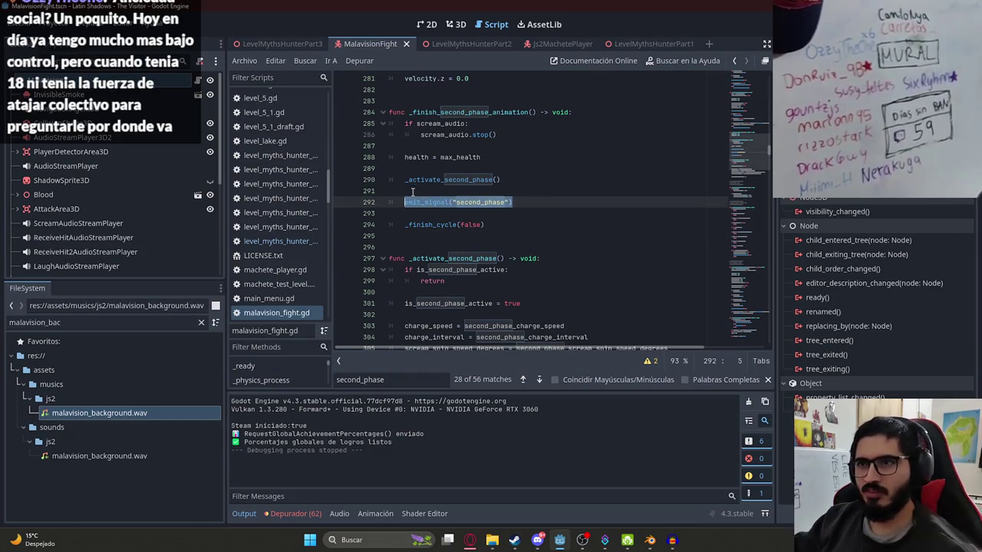
key(BackSpace)
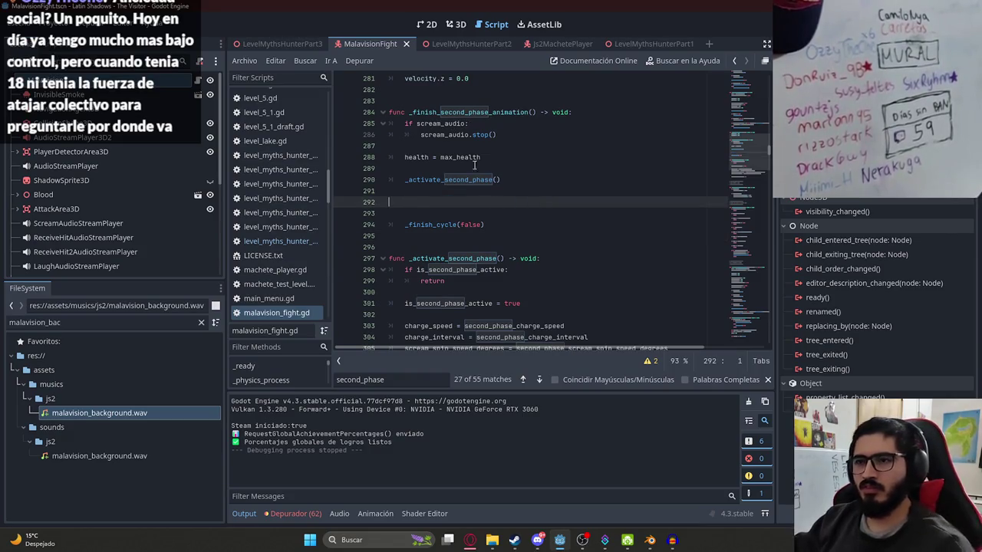
key(BackSpace)
key(BackSpace)
key(Delete)
key(BackSpace)
key(Up)
key(BackSpace)
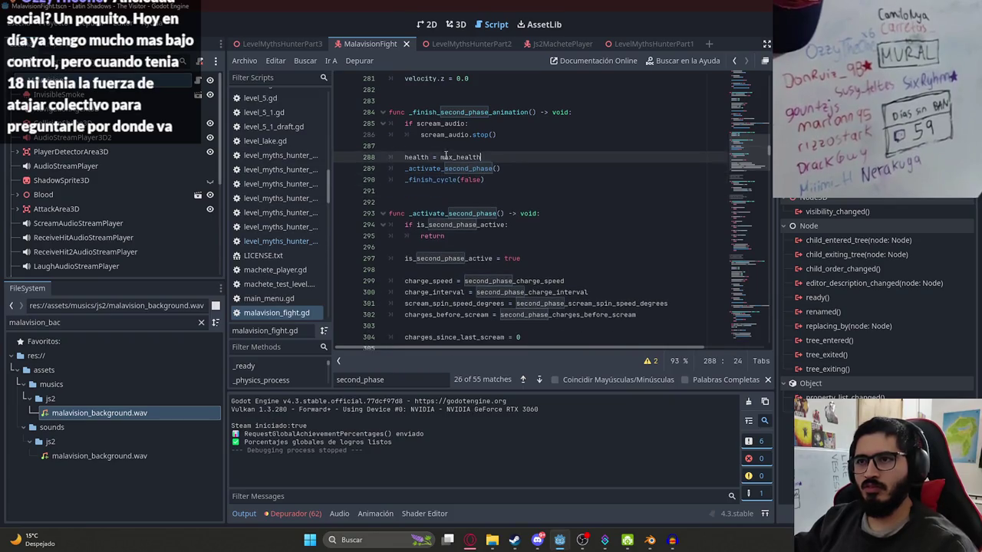
key(Up)
key(BackSpace)
click(503, 174)
key(Return)
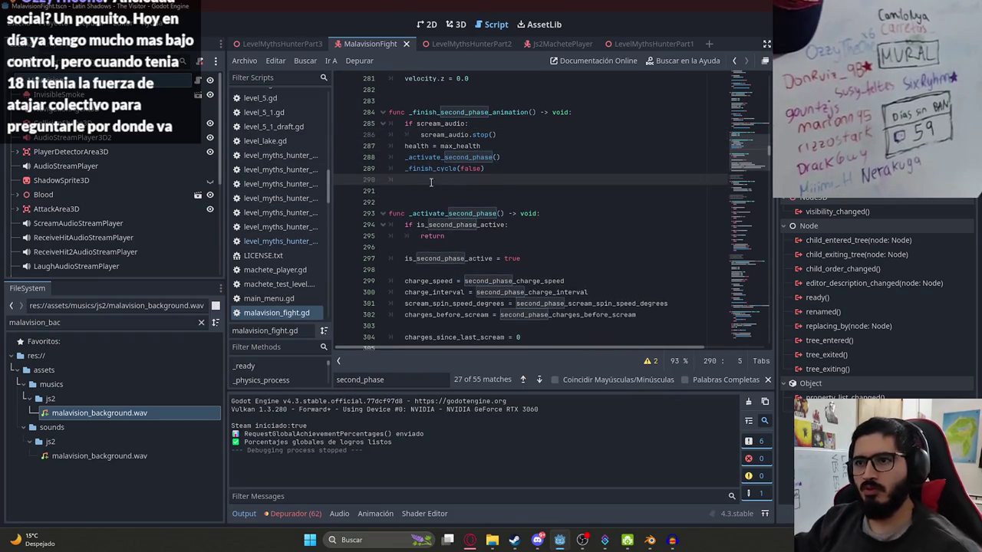
key(ctrl+v)
key(Delete)
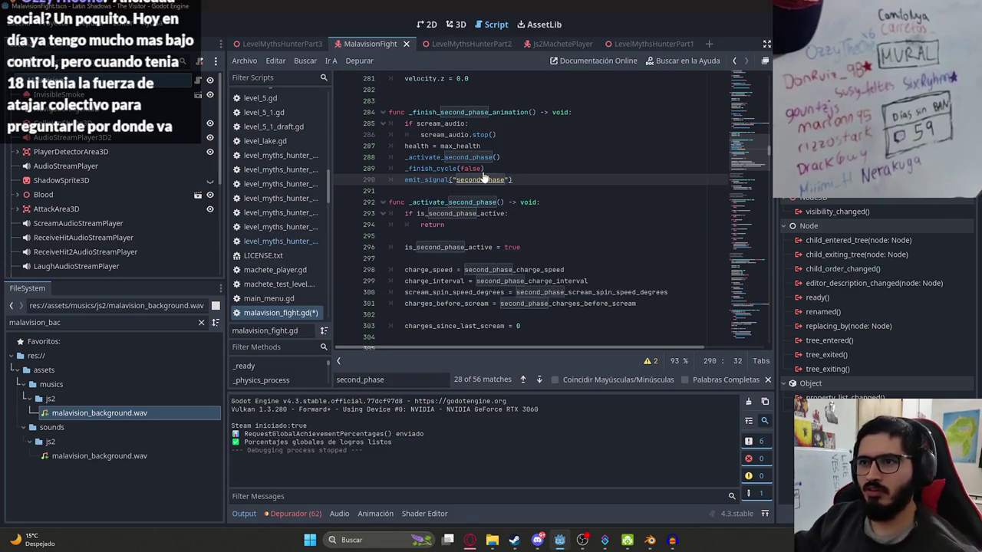
- Look up the max_health declaration used in the health reset, then return to LevelMythsHunterPart3
click(456, 158)
click(452, 146)
ctrl+click(453, 145)
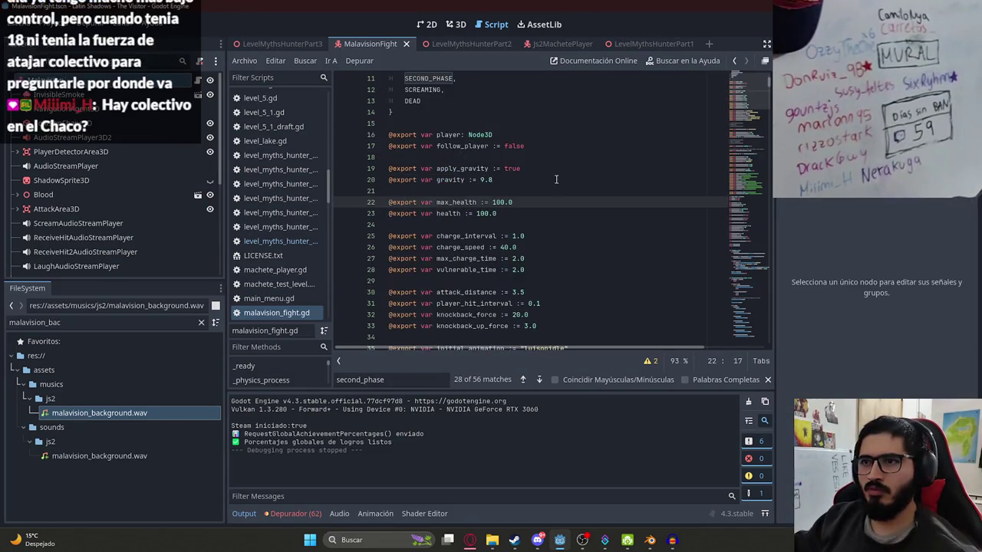
double_click(465, 201)
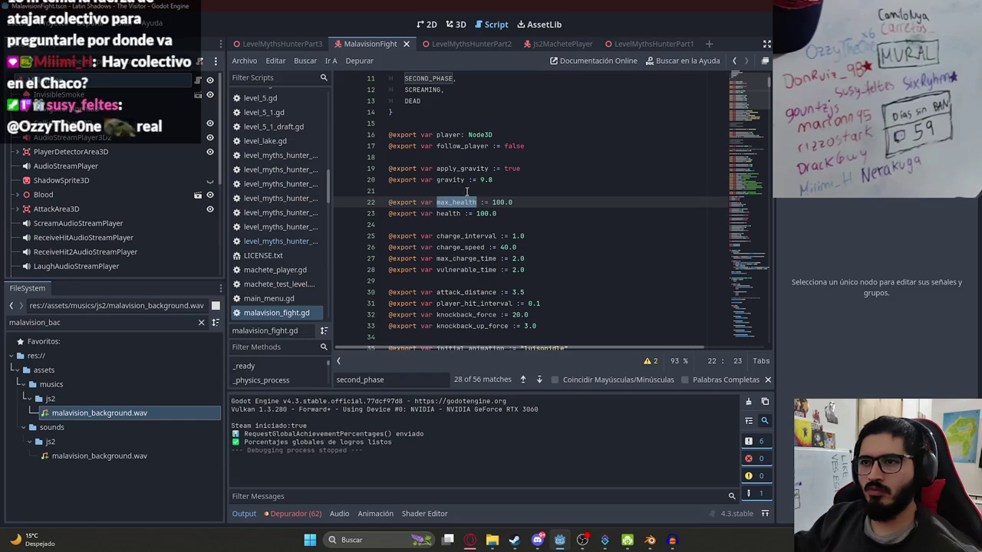
click(262, 46)
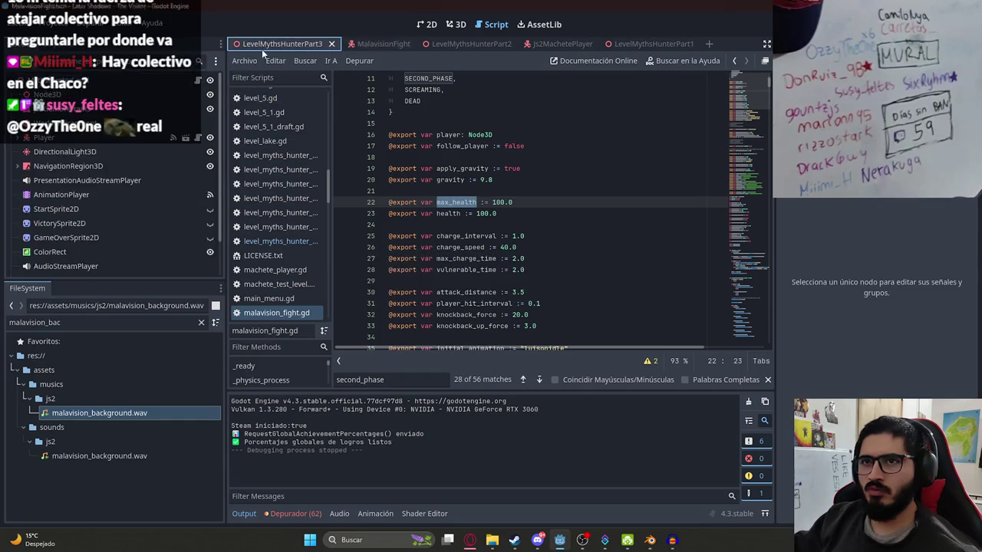
- Go to the player's show_bars definition and give it the parameter enemy_health = 100
click(542, 220)
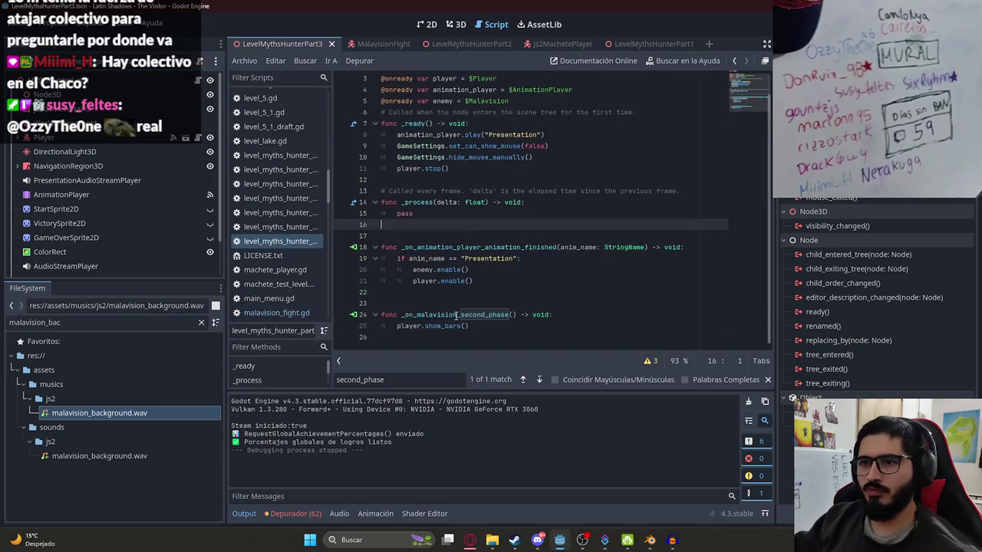
ctrl+click(436, 326)
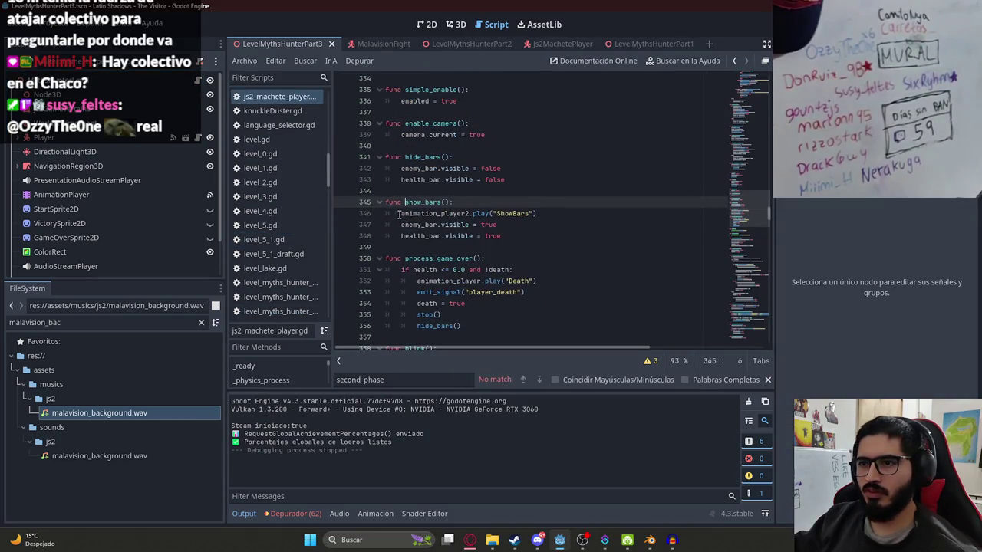
click(580, 213)
double_click(417, 225)
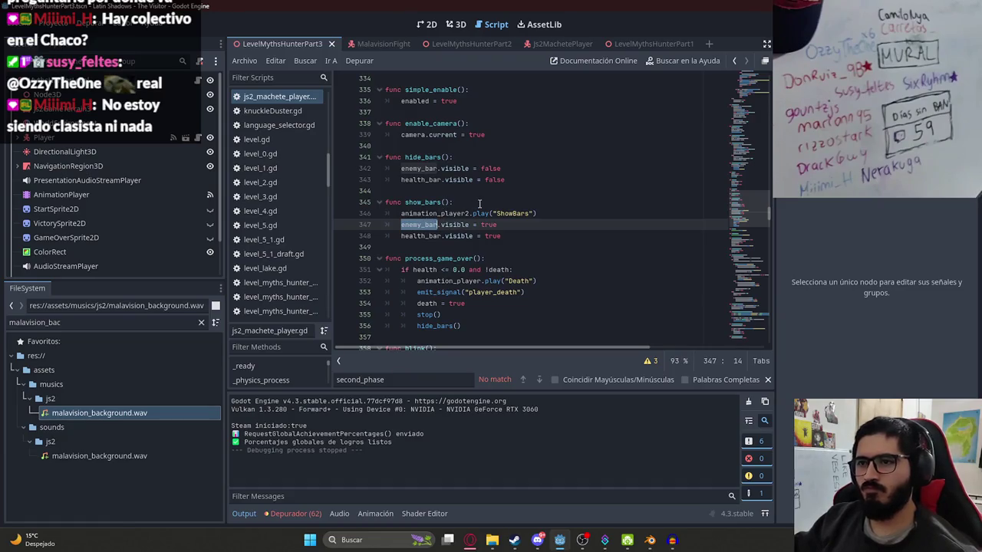
click(448, 202)
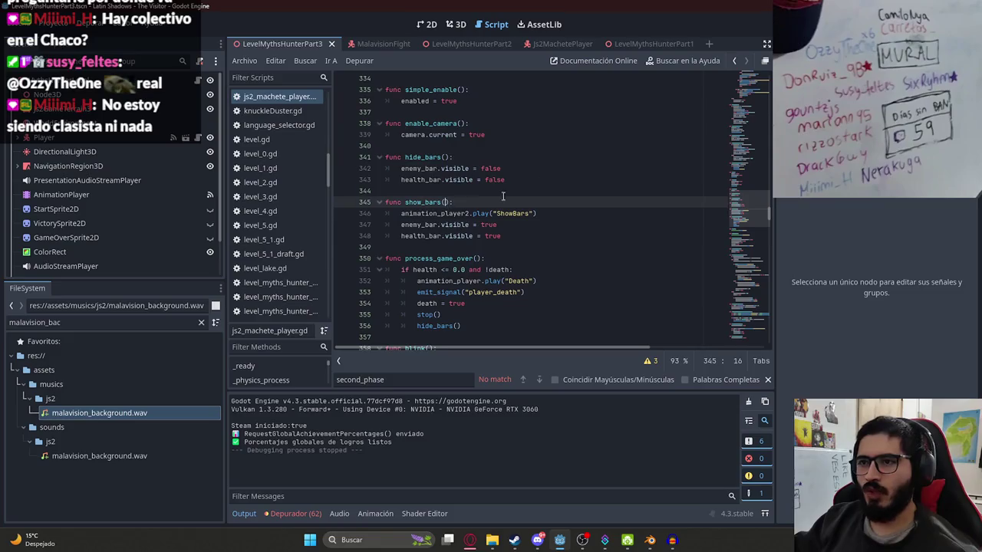
text(health)
key(BackSpace)
key(BackSpace)
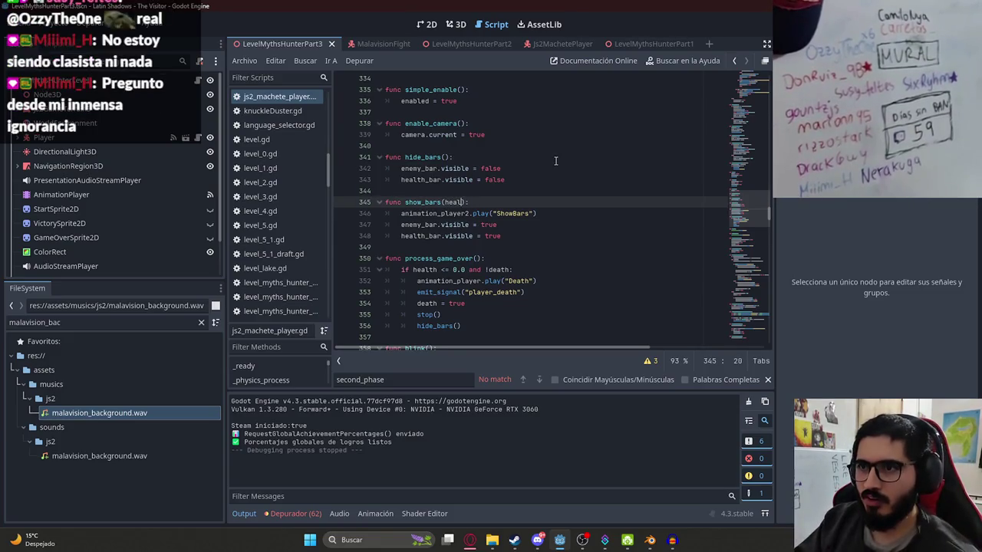
text(enemy_hea)
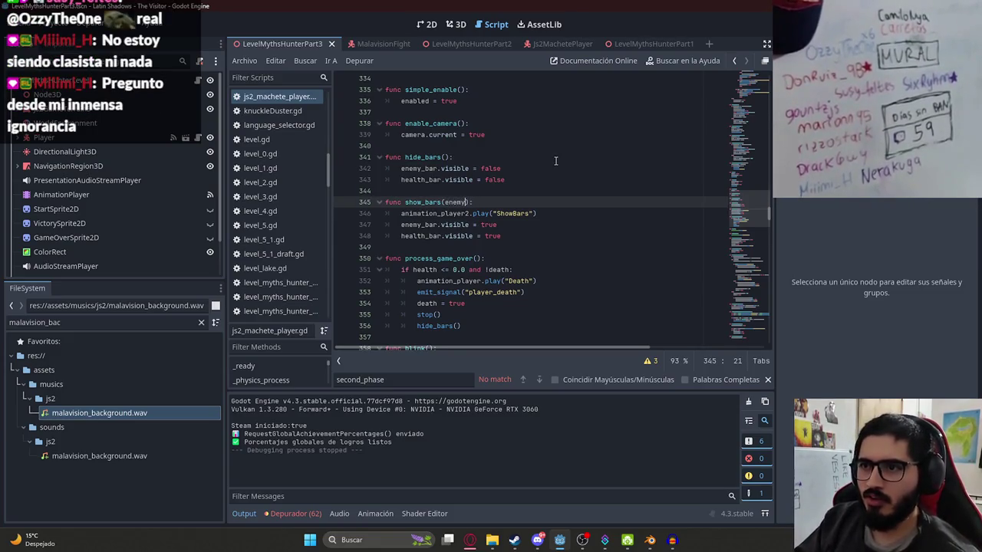
text(lth)
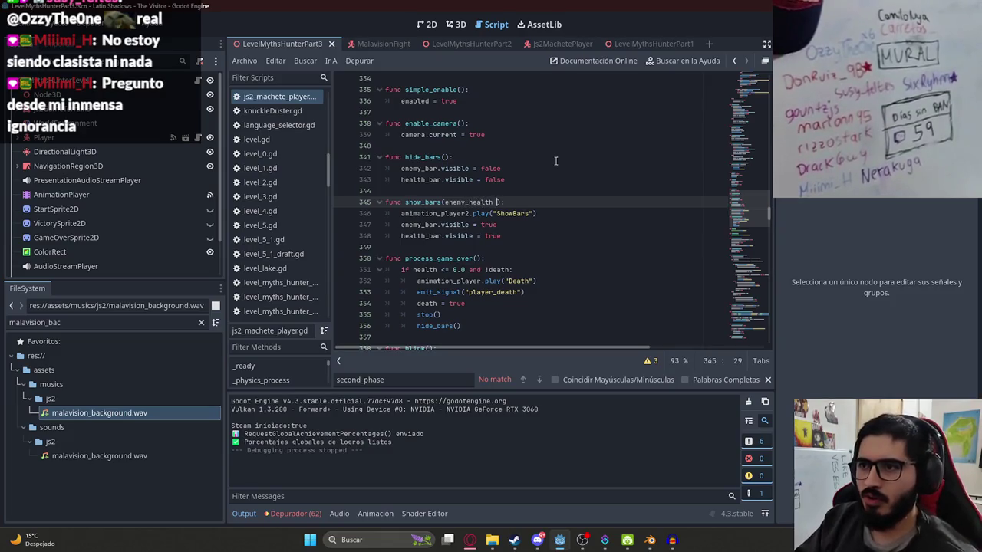
text( = 100)
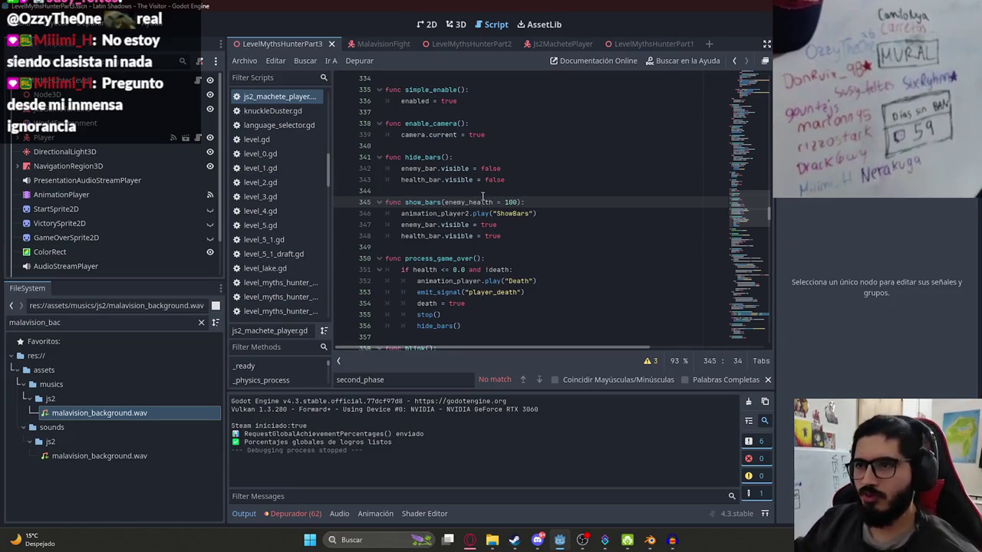
double_click(467, 201)
- Add the line enemy_bar.value = enemy_health after the ShowBars animation call
click(546, 213)
key(Return)
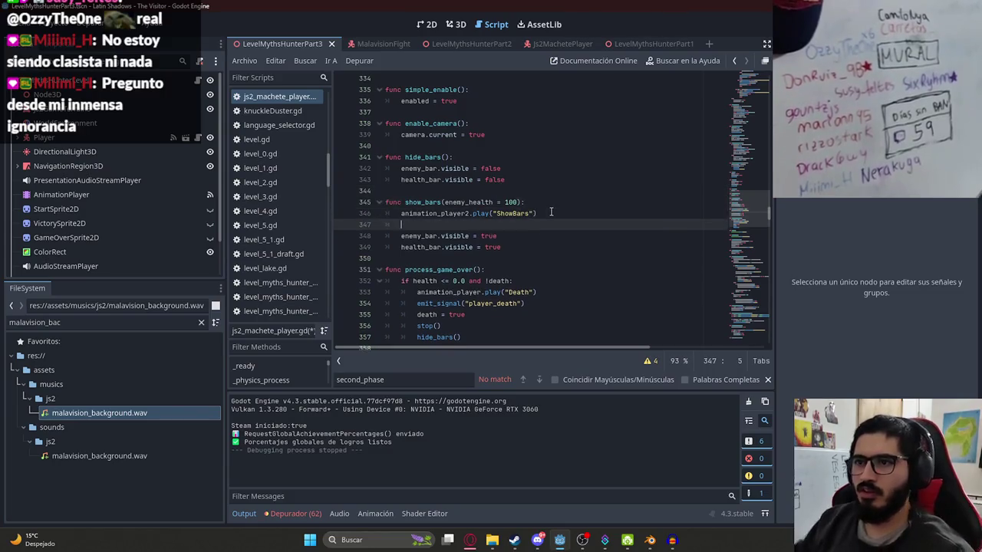
text(enemy_bar.val)
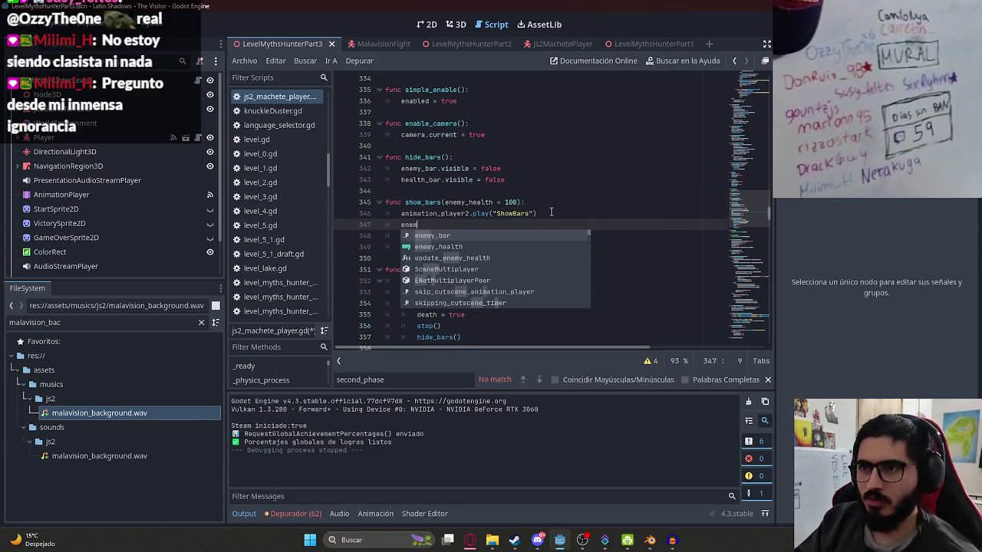
key(Return)
text(= enemy_health)
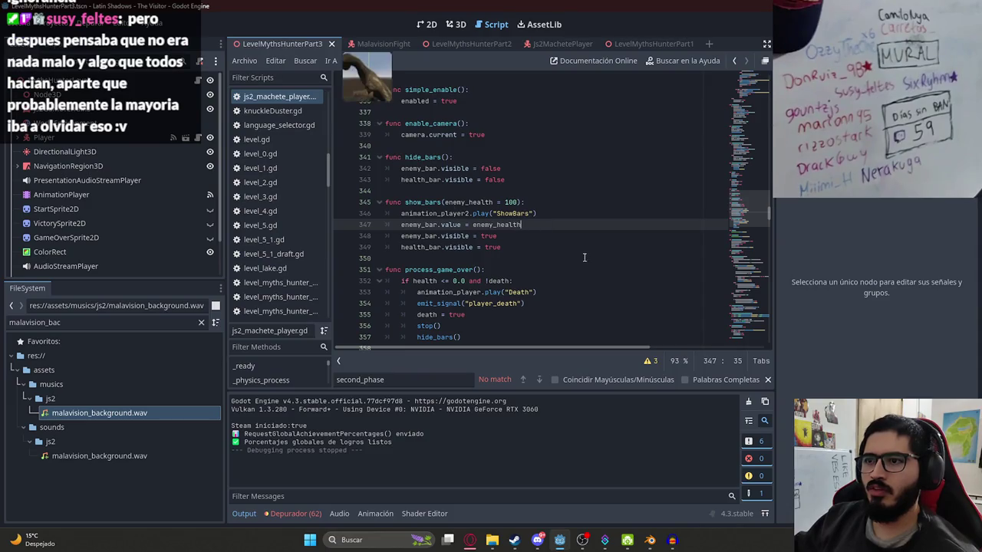
click(503, 201)
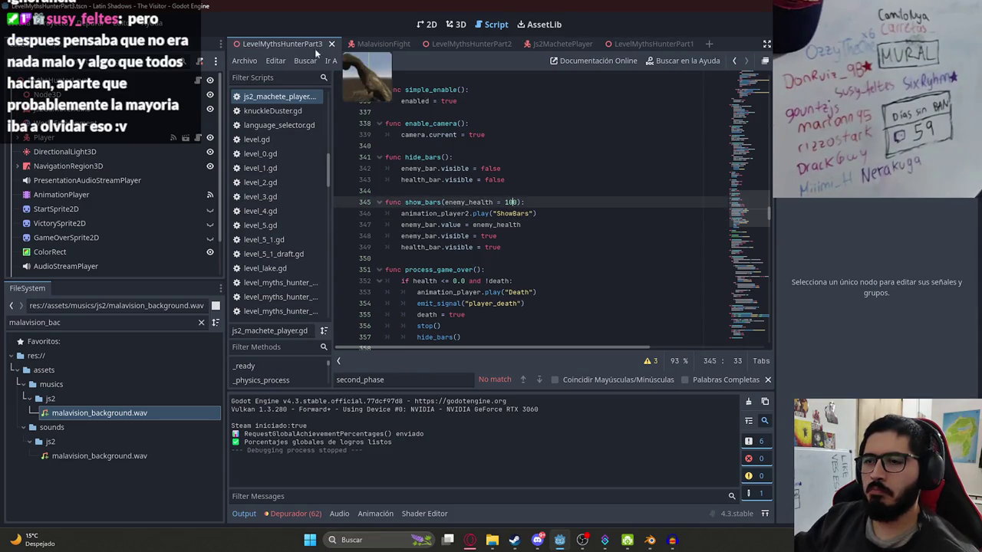
- Save the LevelMythsHunterPart3 scene and run the game to test
right_click(305, 43)
click(365, 115)
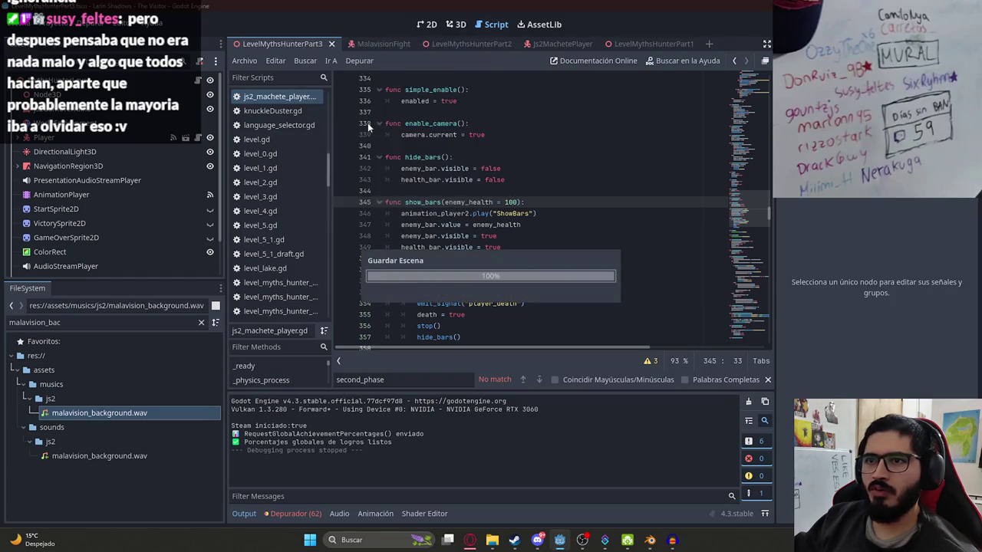
key(F5)
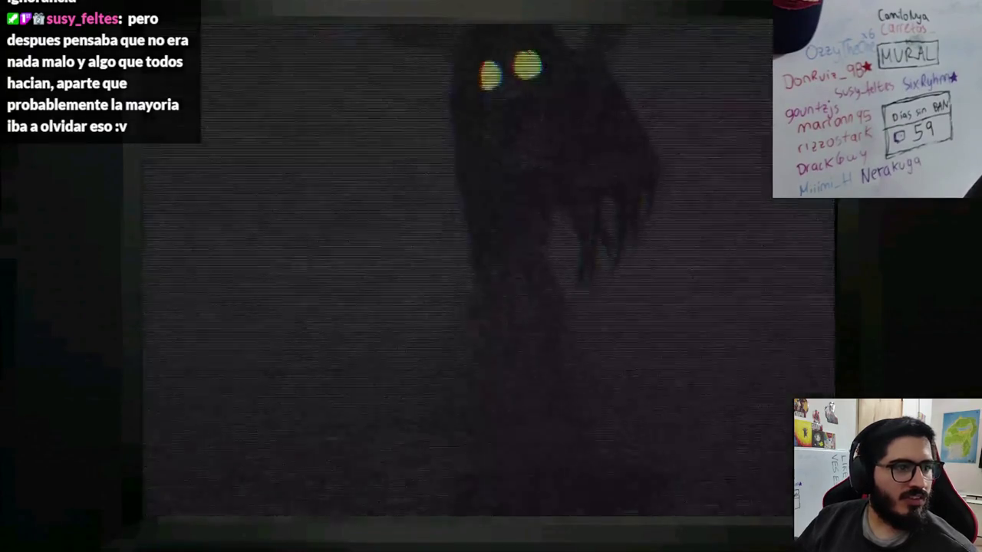
key(super)
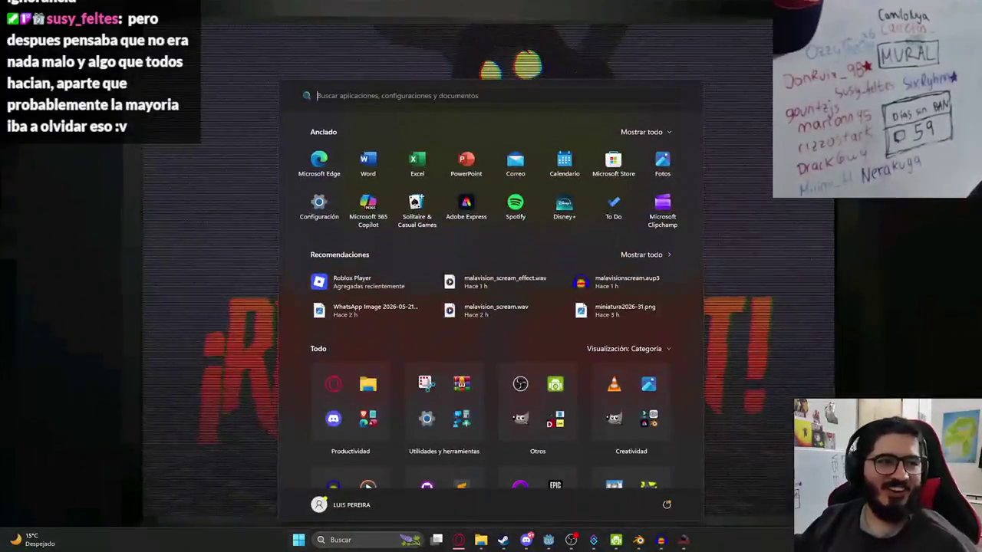
key(super)
key(alt+F4)
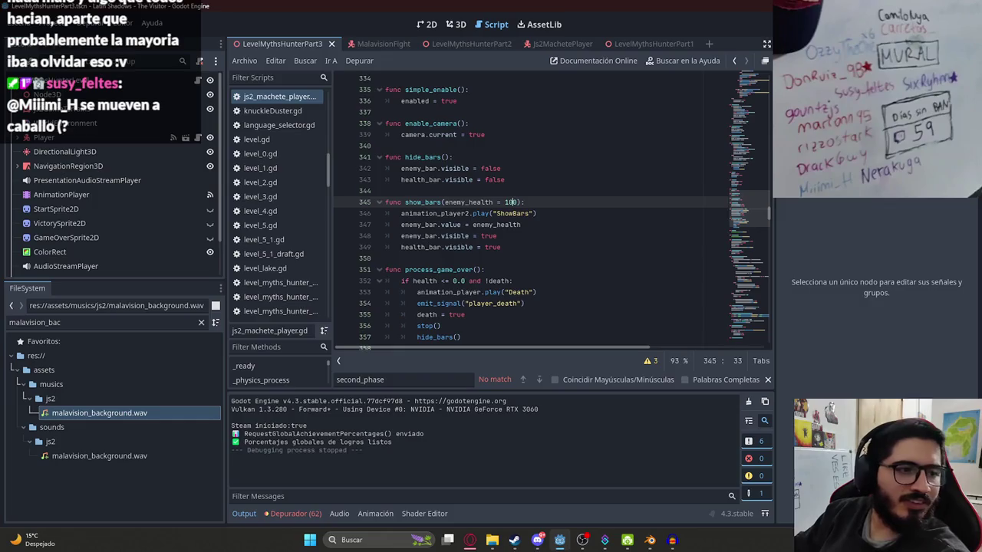
click(245, 60)
- Save the scene, launch the playtest, and strike the boss with the machete
click(319, 132)
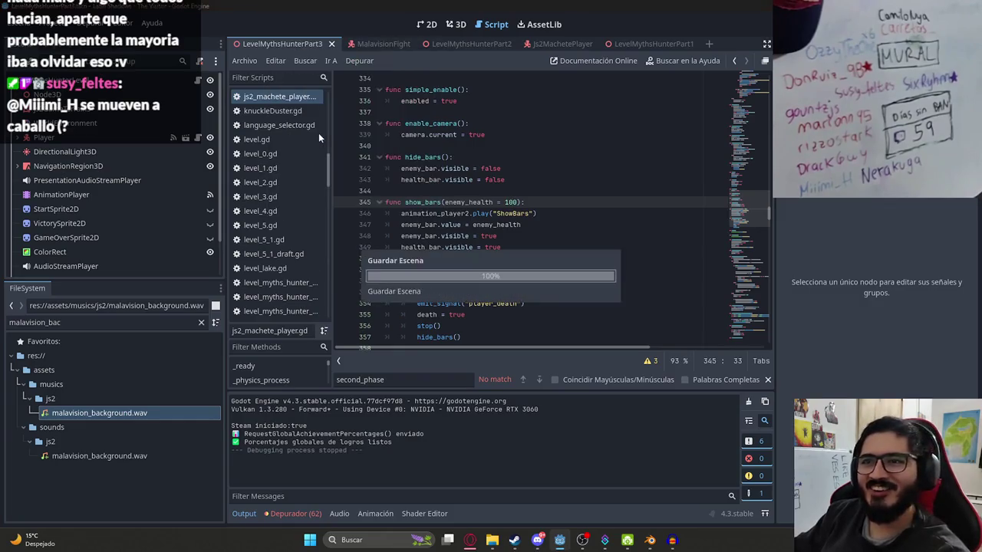
key(F5)
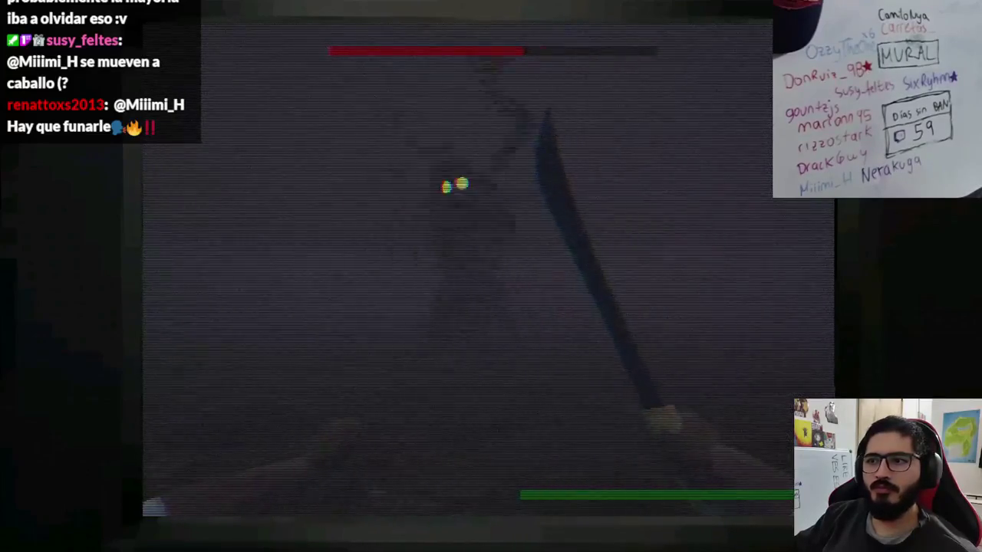
click(454, 121)
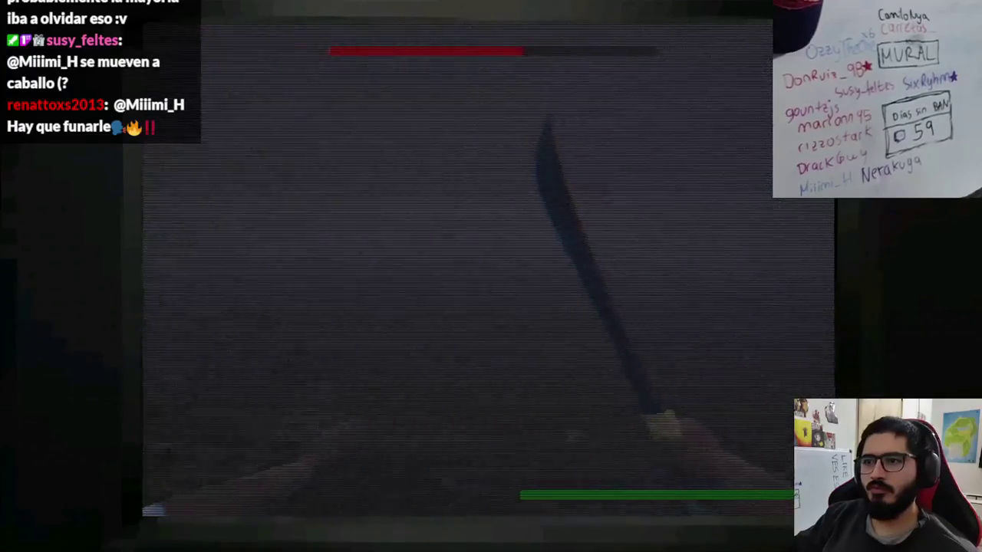
- Hit the boss twice more with the machete to shrink its red health bar
click(491, 276)
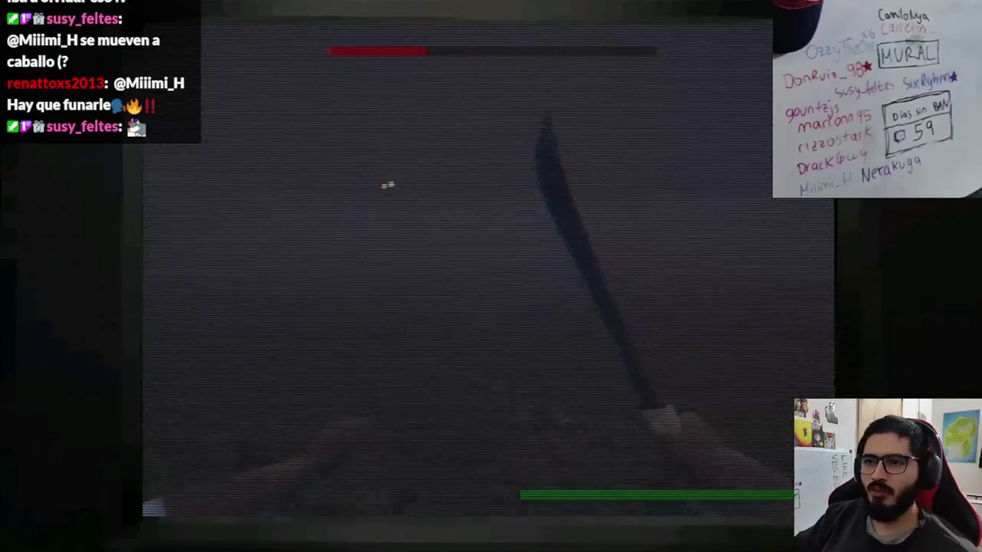
click(490, 276)
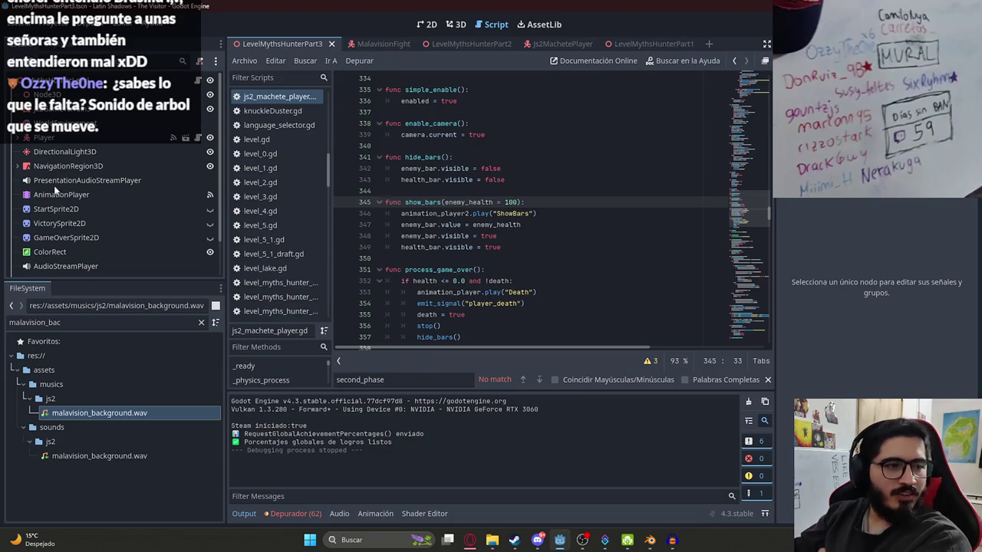
- Save the current scene with Guardar Escena from the scene tab's menu
right_click(265, 44)
click(322, 122)
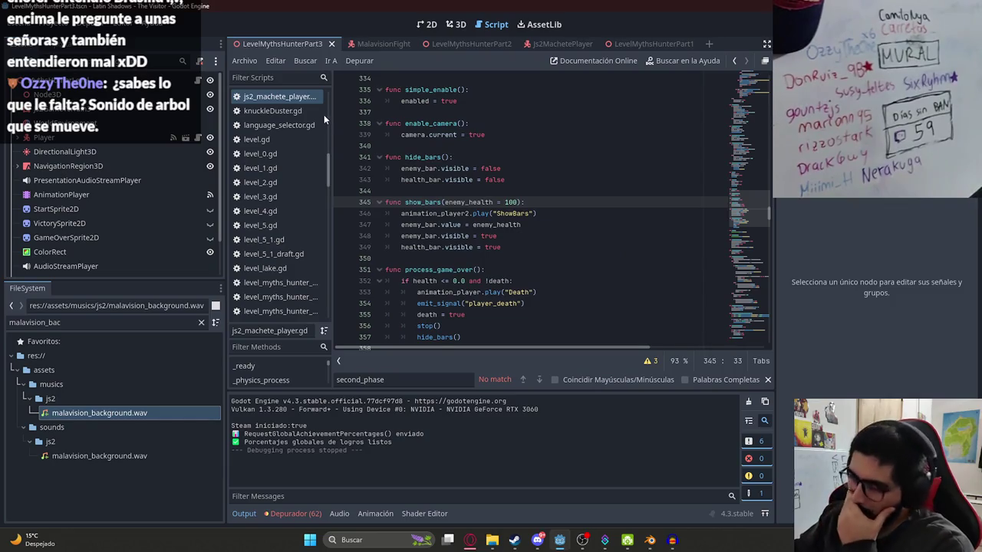
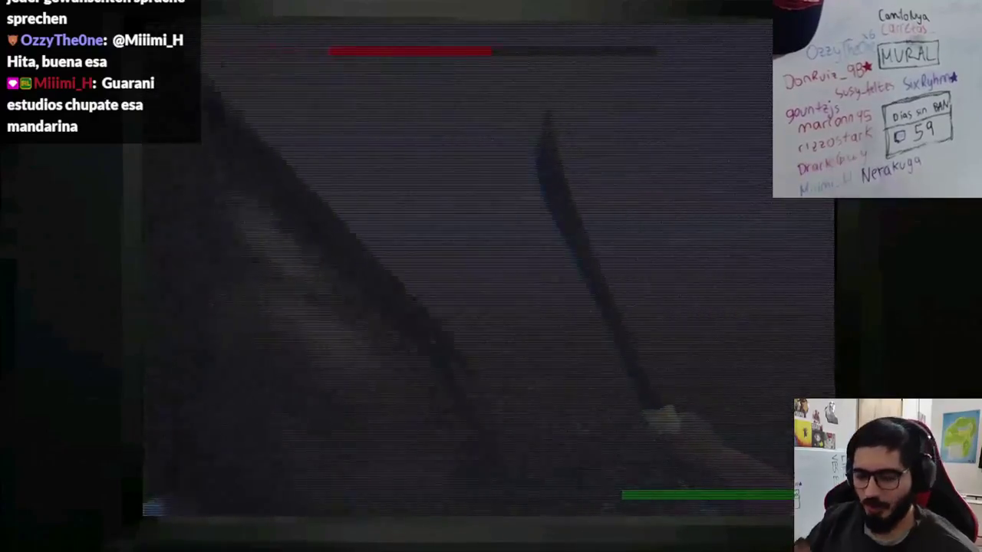
- Stop the horror game playtest, look over the player script, and start a new YouTube tab
key(F8)
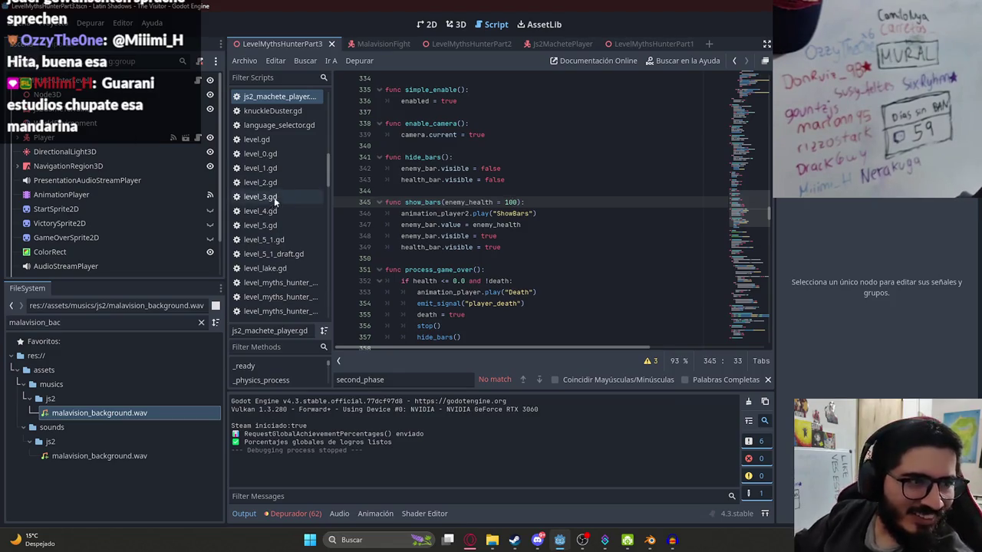
click(498, 158)
click(765, 331)
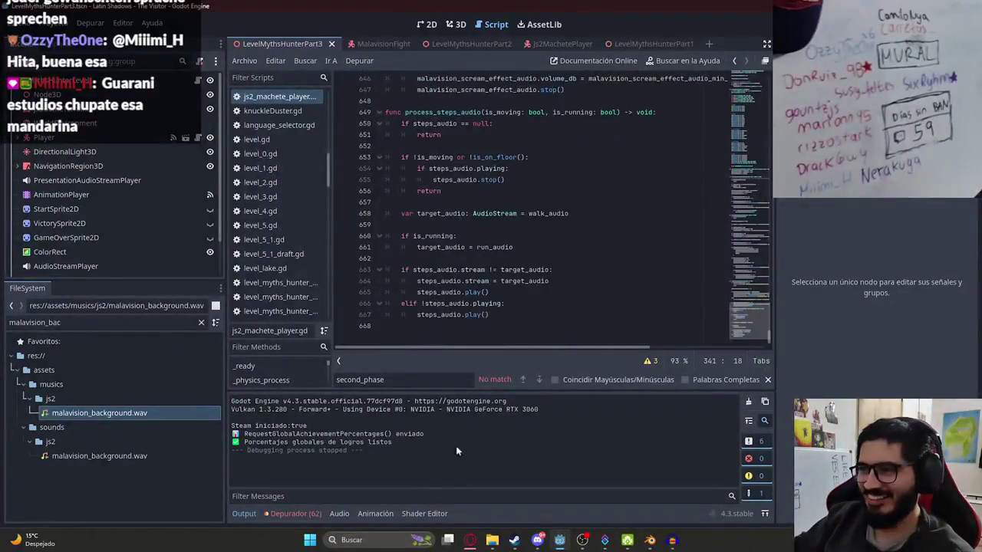
click(470, 541)
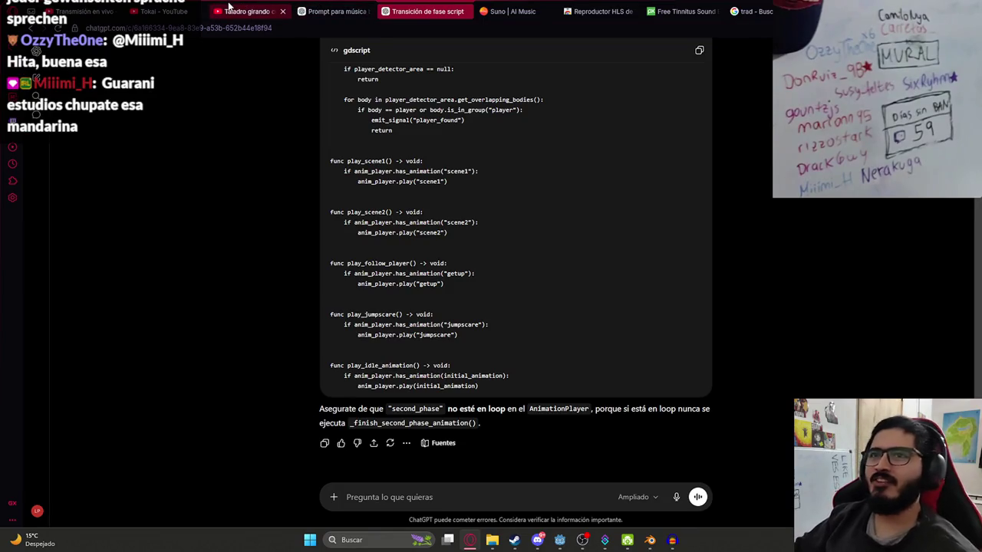
click(228, 8)
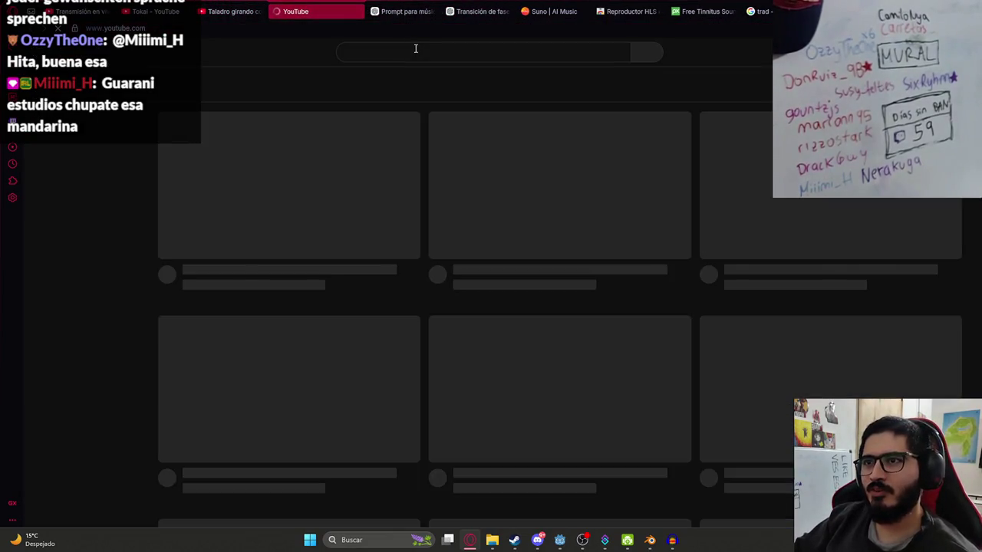
- Search YouTube for 'warani studios malavision final boss' and scroll through the results
click(414, 49)
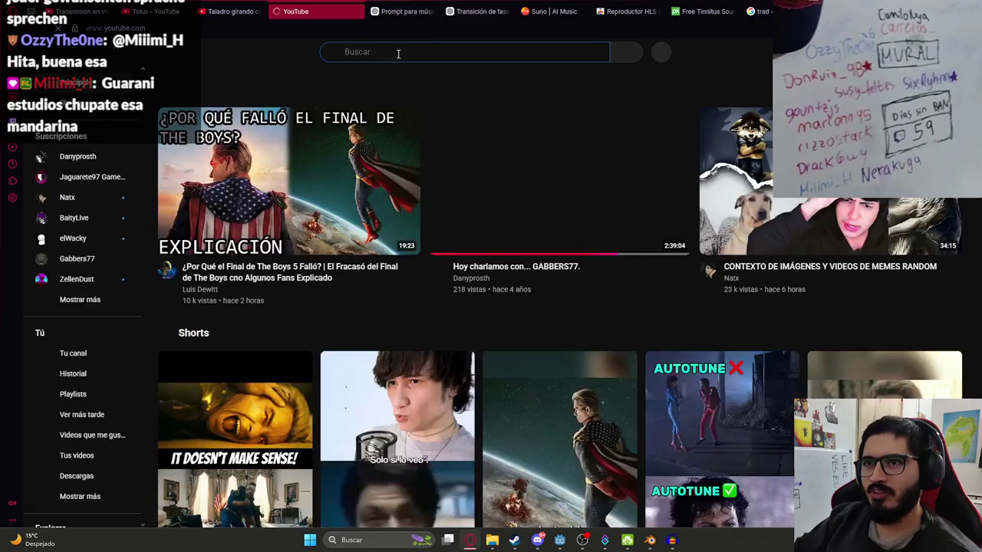
click(398, 52)
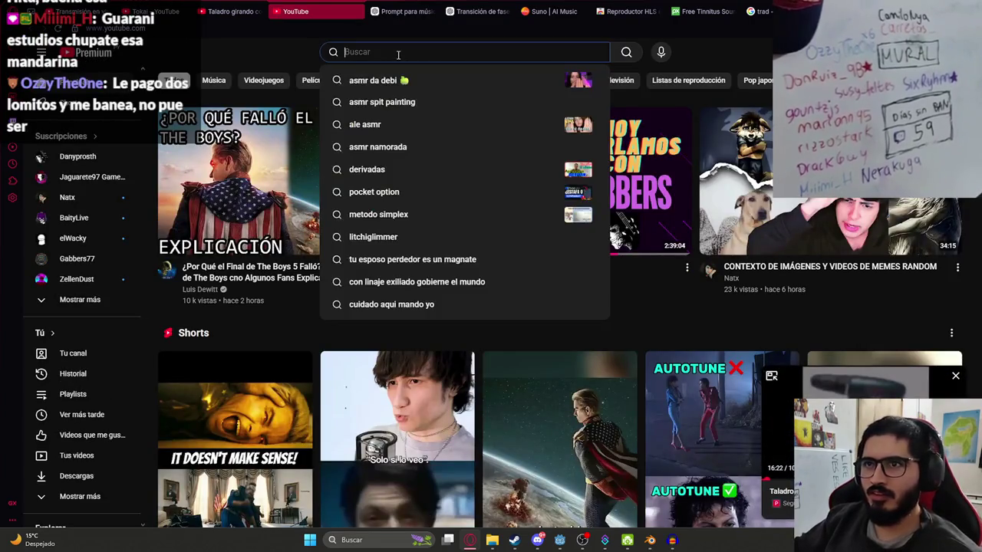
text(warani stu)
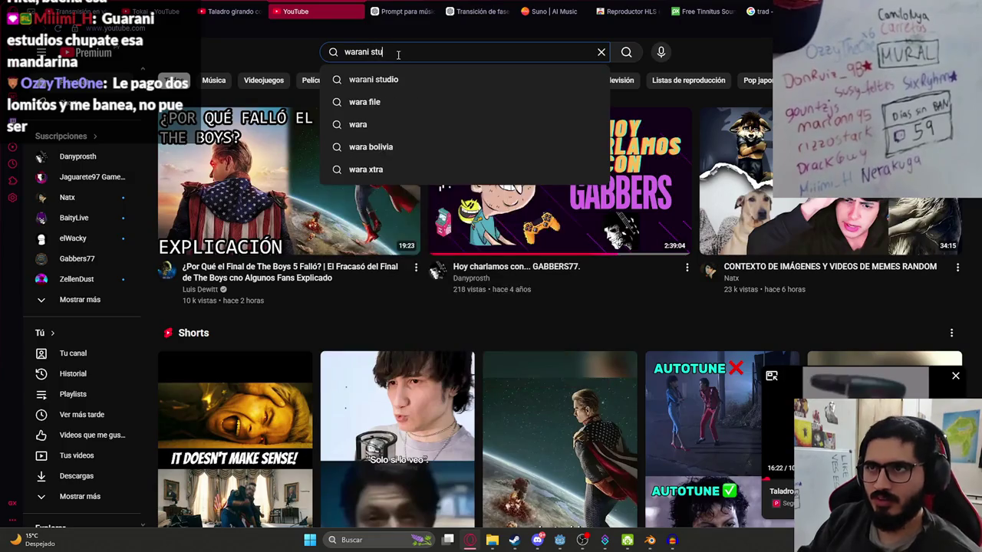
text(dios malavis)
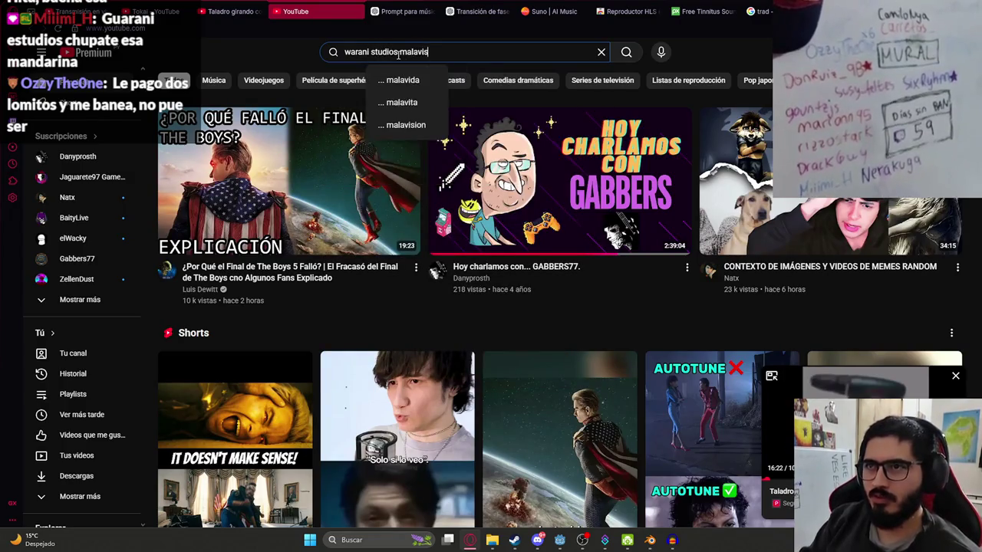
text(ion final boss)
key(Return)
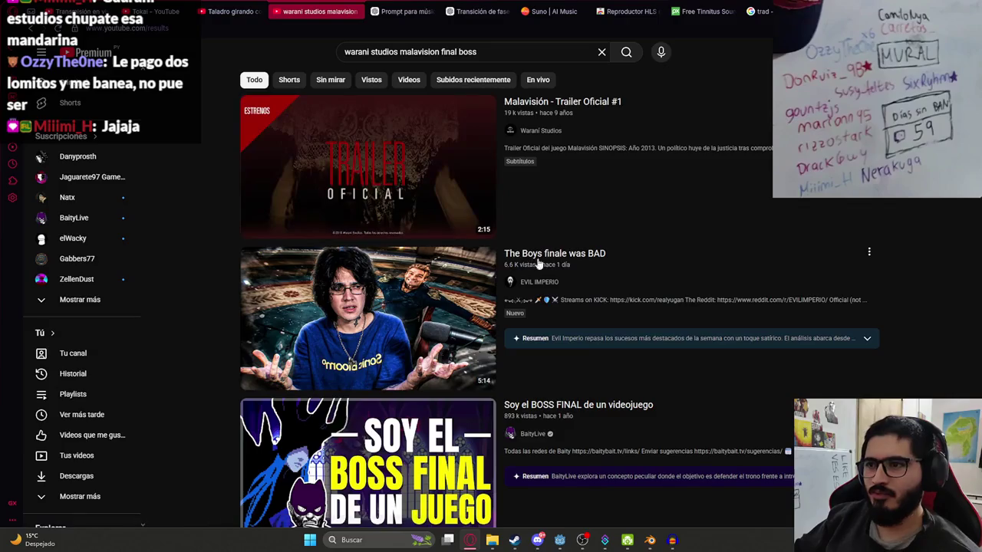
scroll(280, 163, down, 3)
scroll(280, 162, down, 3)
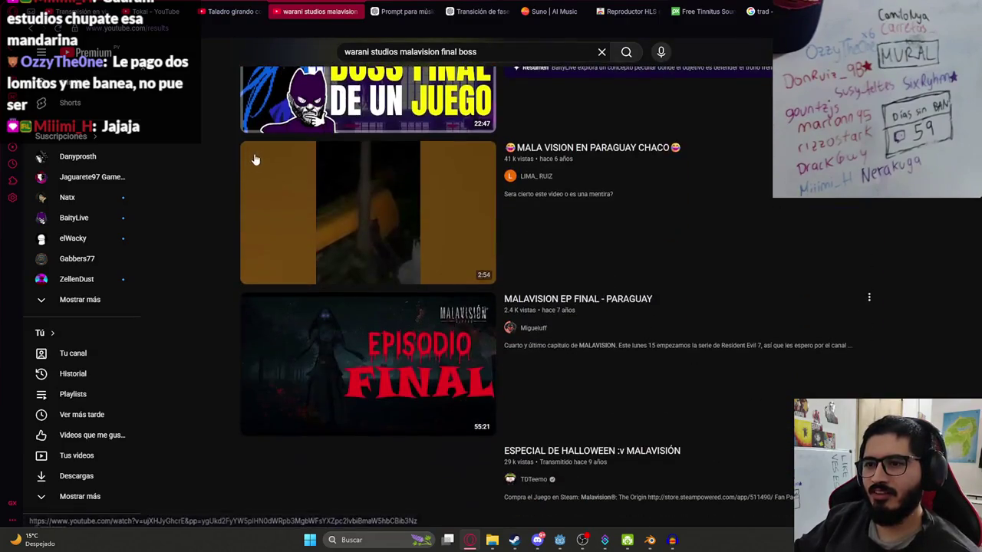
scroll(341, 242, down, 1)
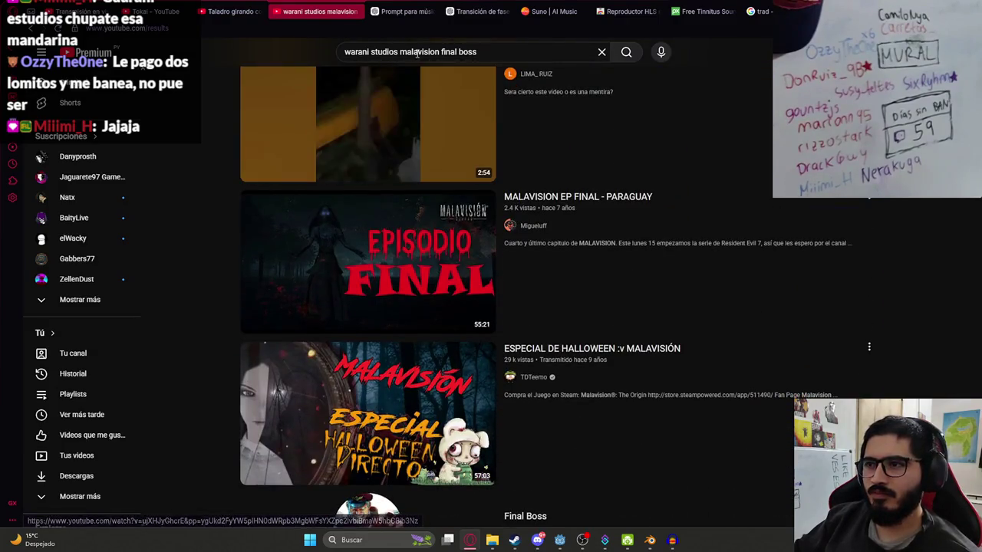
mouse_move(347, 265)
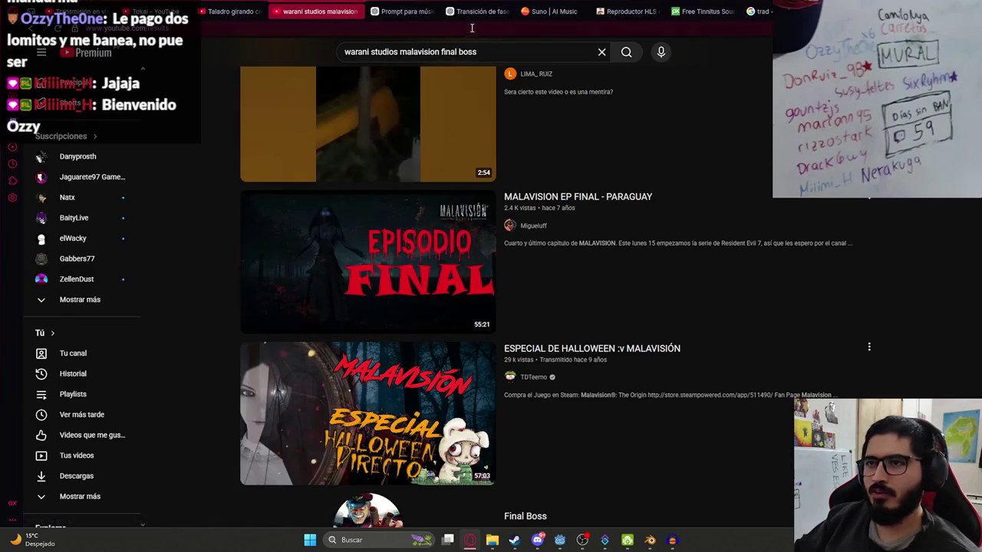
- Replace the query with 'warani studio miarroba' and run the search
triple_click(503, 49)
text(w)
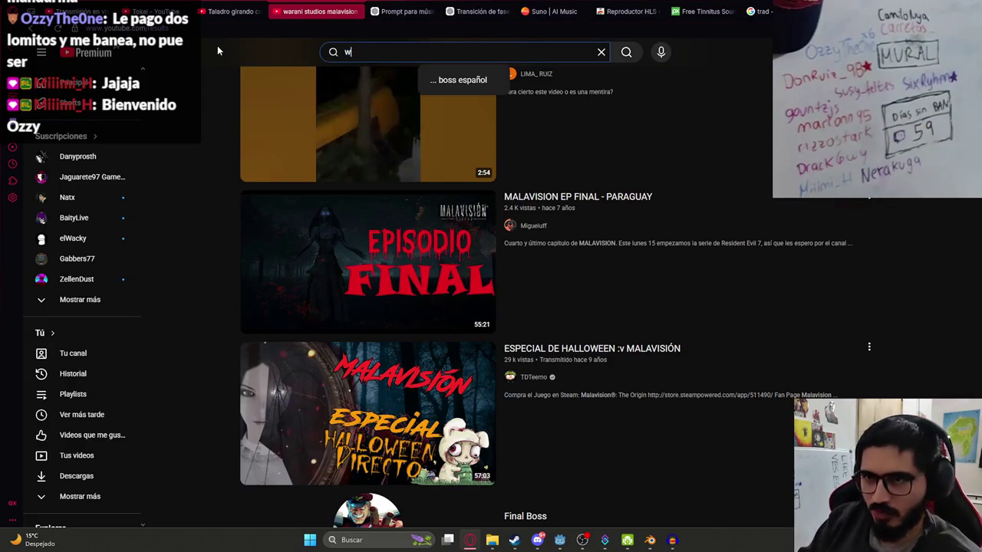
text(arani)
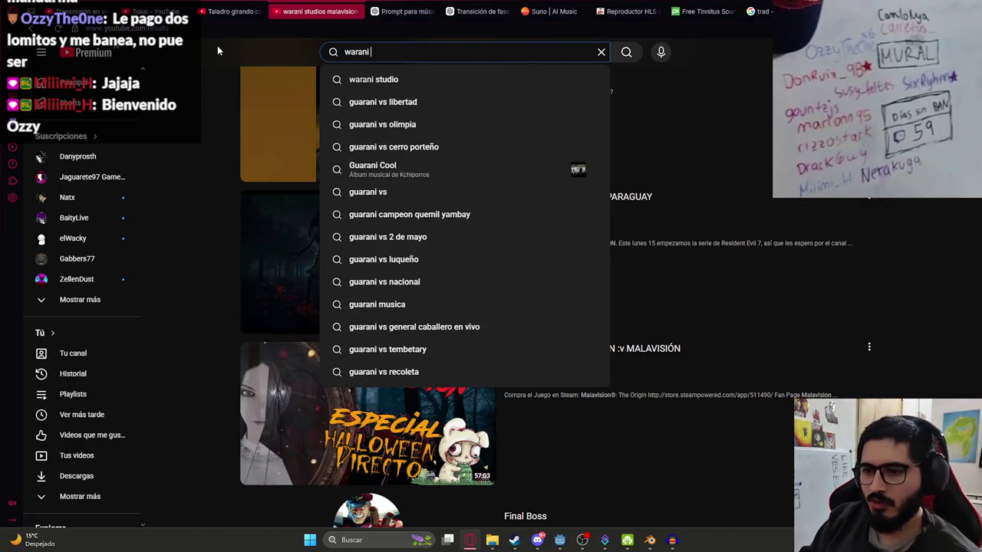
key(ctrl+a)
key(End)
text(st)
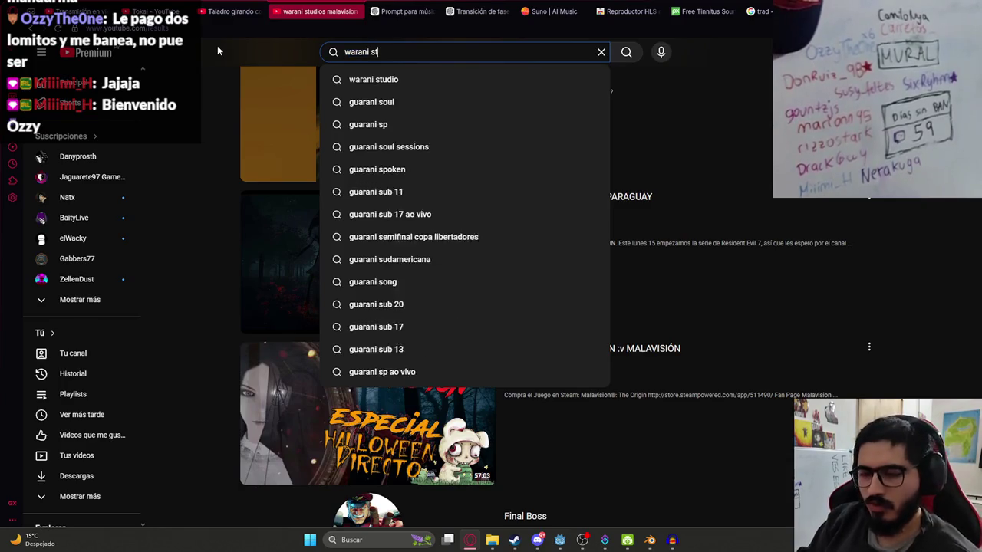
text(udio miniar)
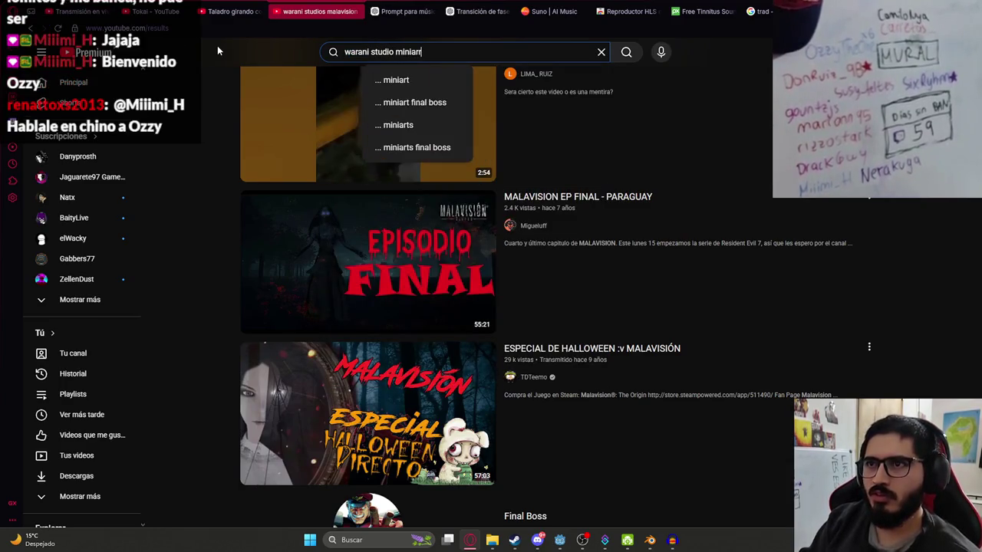
key(BackSpace)
key(BackSpace)
key(BackSpace)
text(arroba)
key(Return)
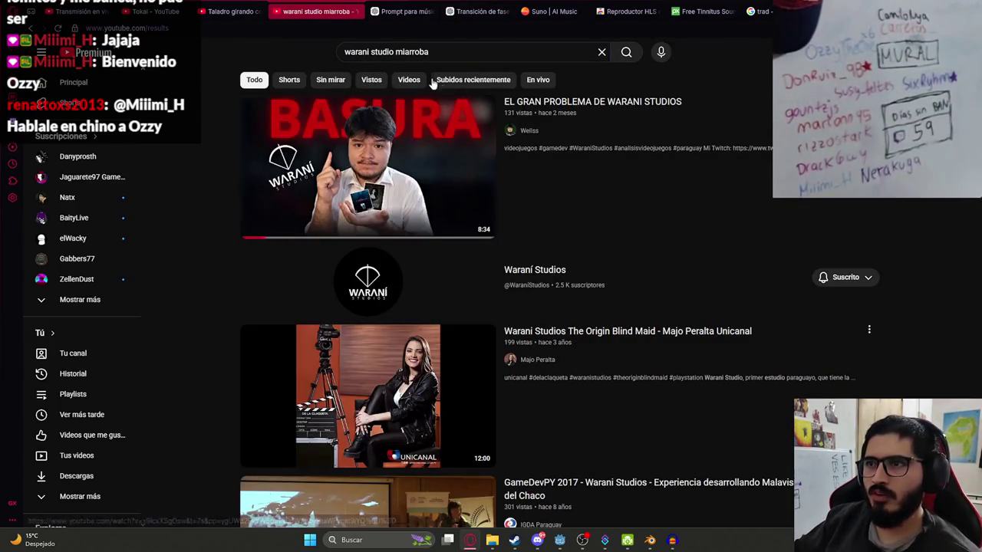
- Search YouTube for 'niarroba malavision' using the / shortcut
text(/niarroba malavisio)
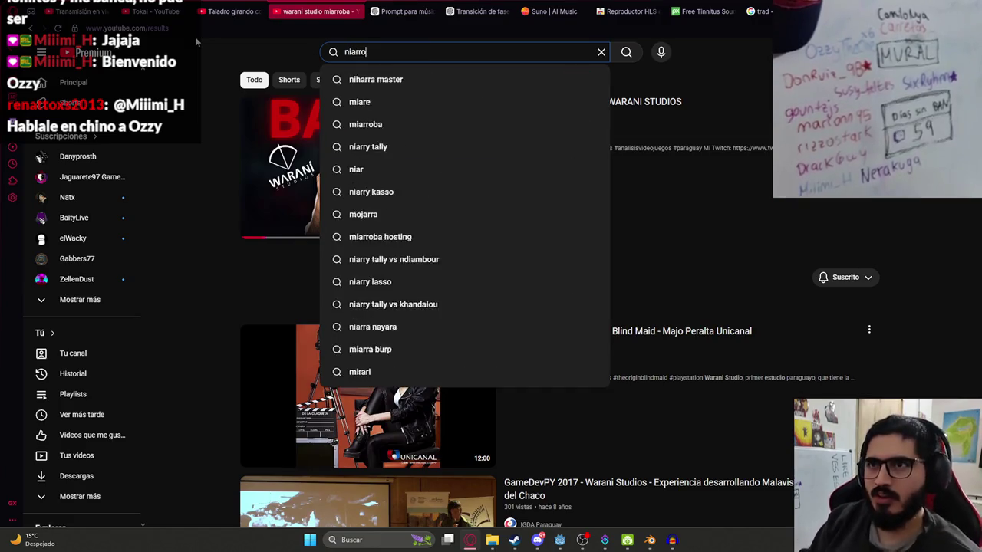
text(n)
key(Return)
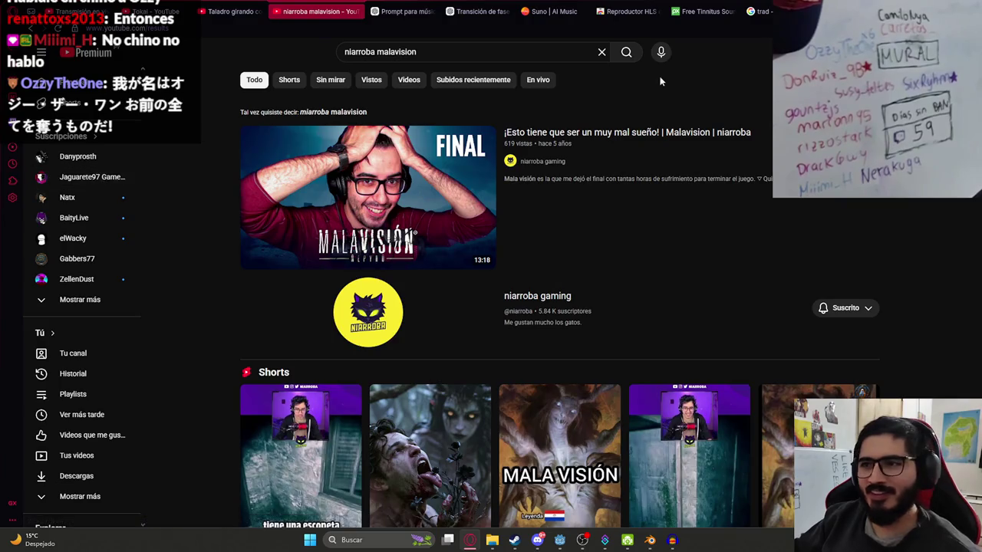
- Open niarroba's Malavision video and seek it forward from about 7:13 past 9:09
click(411, 183)
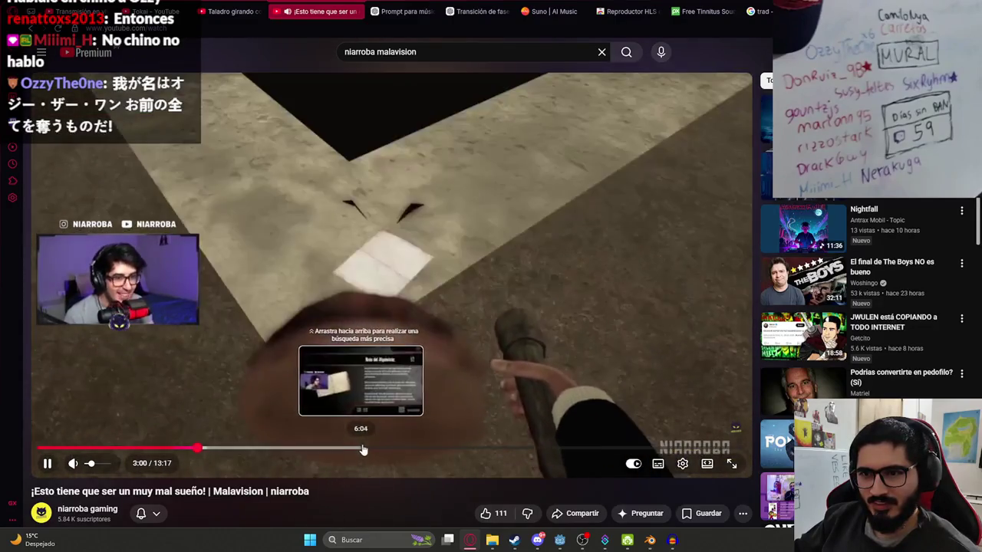
drag(399, 449, 425, 449)
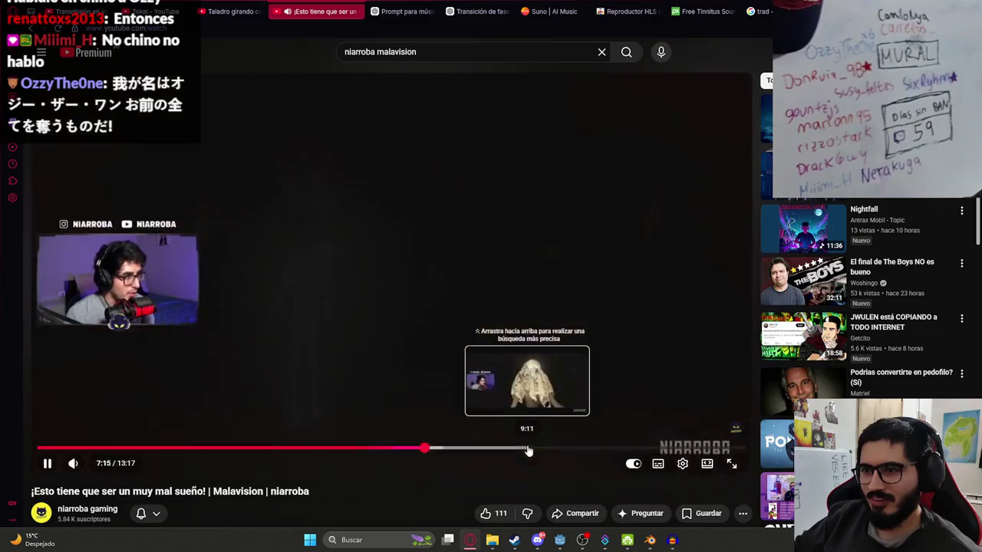
click(517, 448)
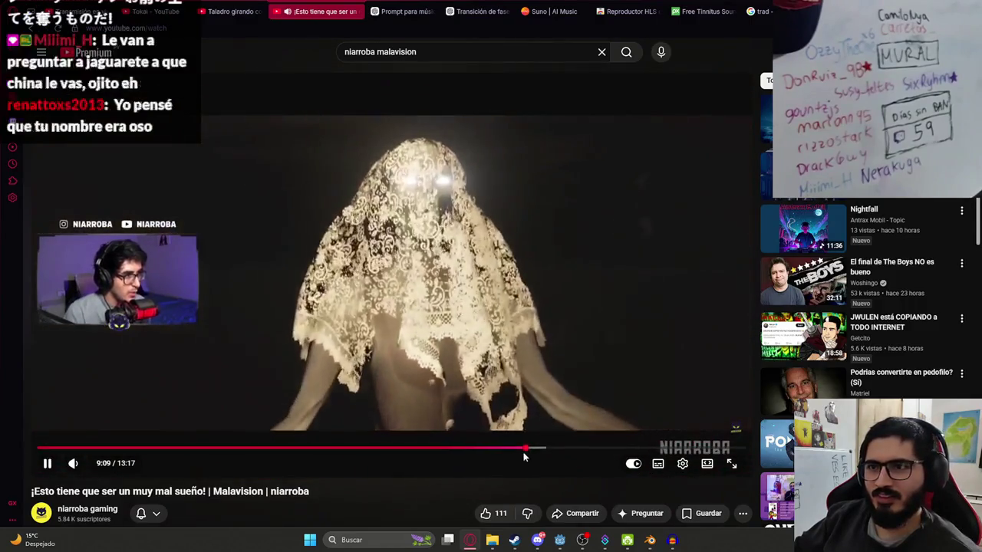
drag(523, 457, 550, 450)
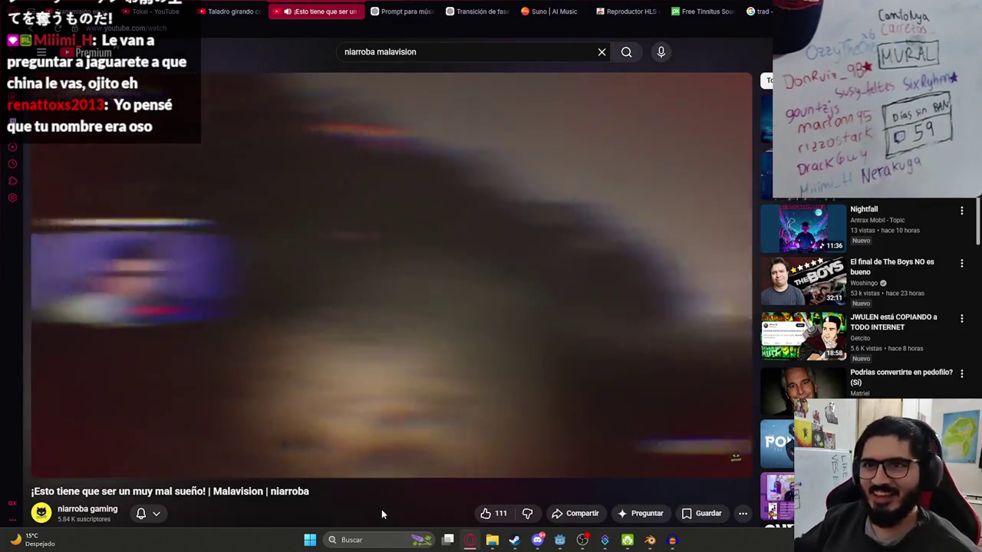
key(Right)
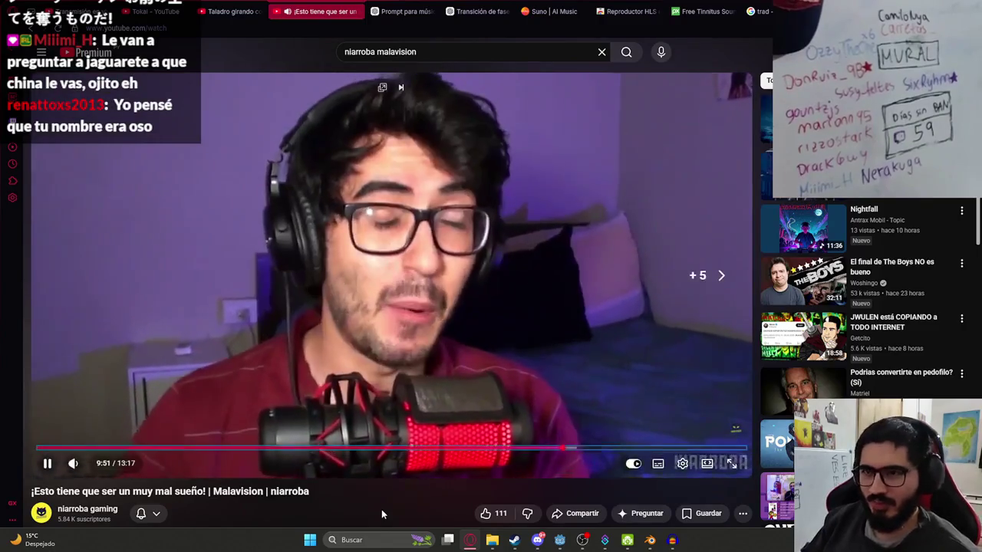
- Seek the Malavision video past 10:02 and 10:58, then pause it at 11:11
key(Right)
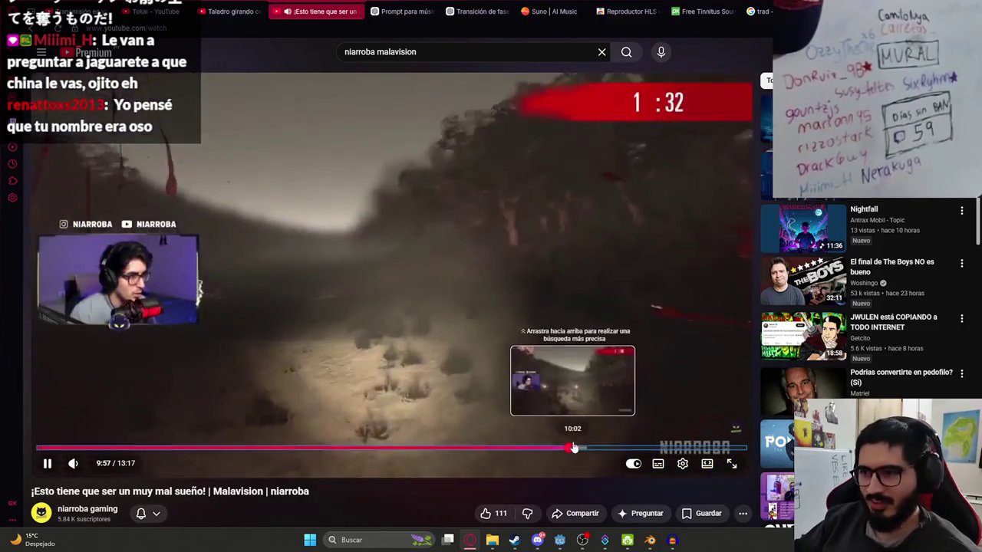
click(574, 448)
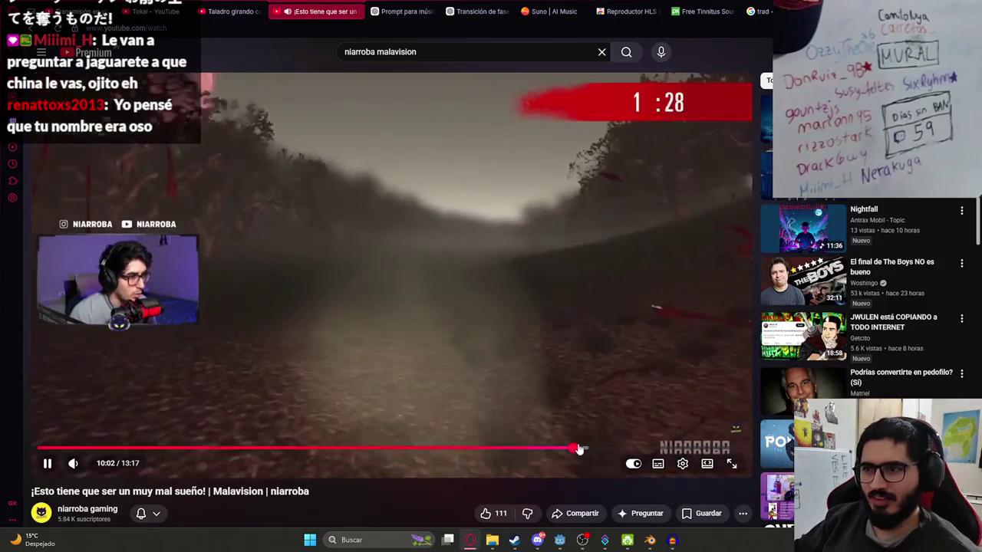
drag(579, 450, 617, 449)
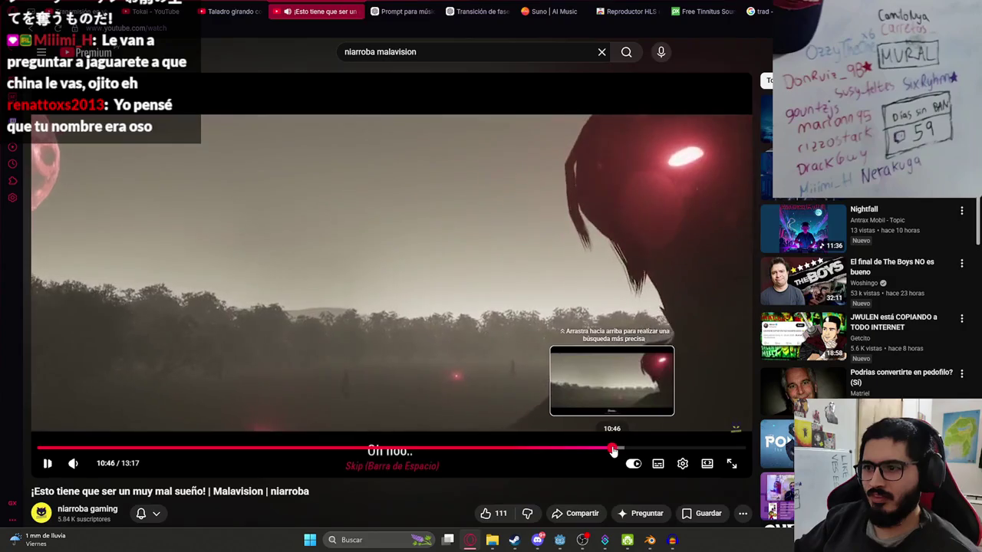
drag(613, 451, 624, 450)
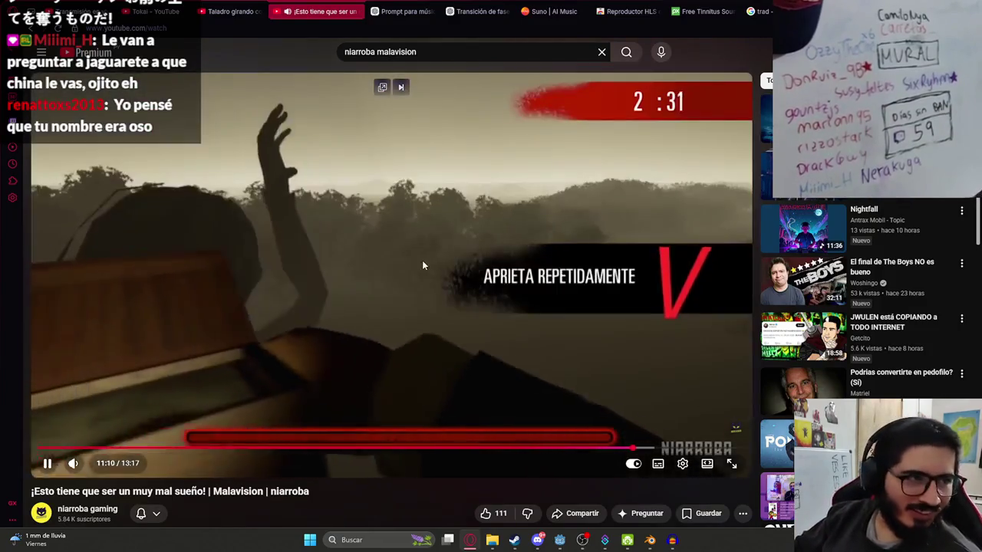
click(422, 262)
click(414, 251)
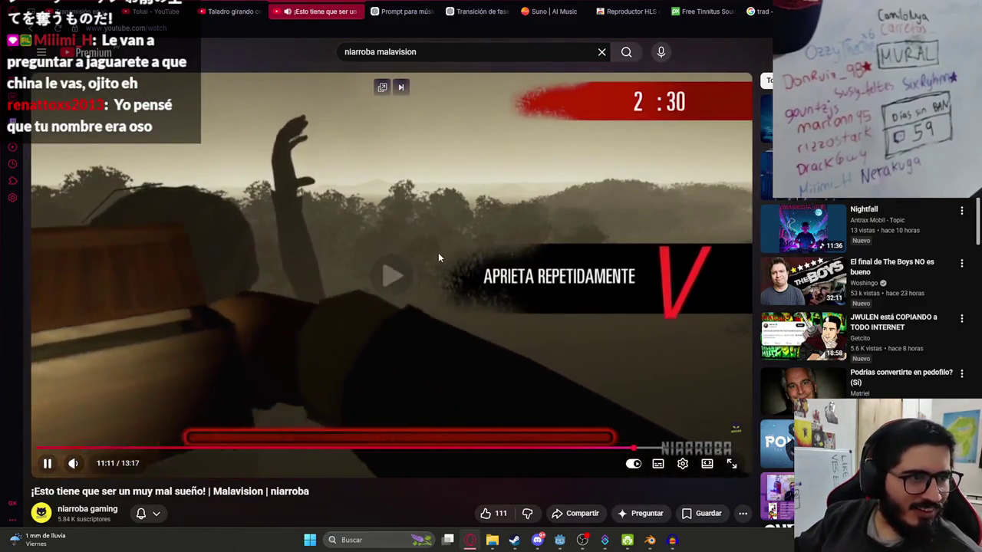
click(437, 254)
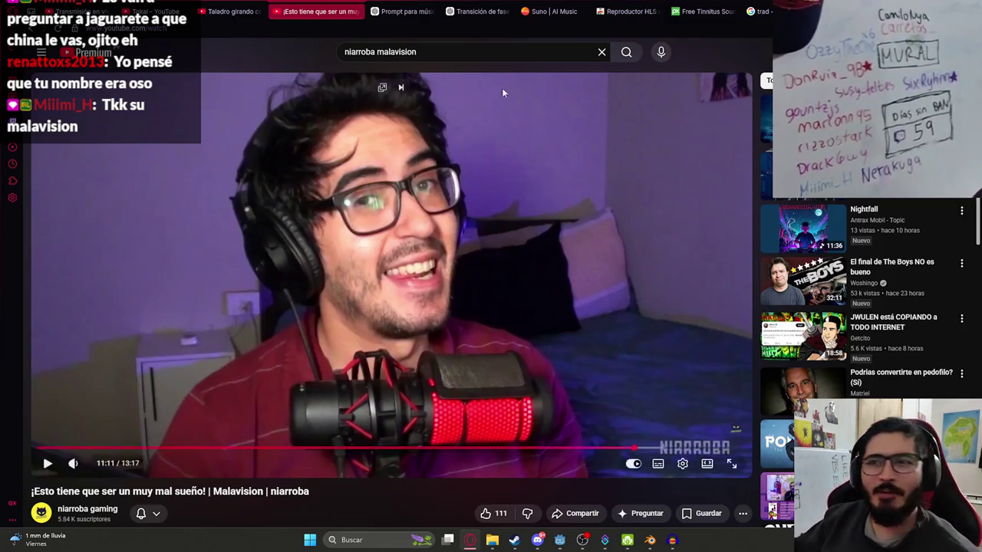
triple_click(417, 51)
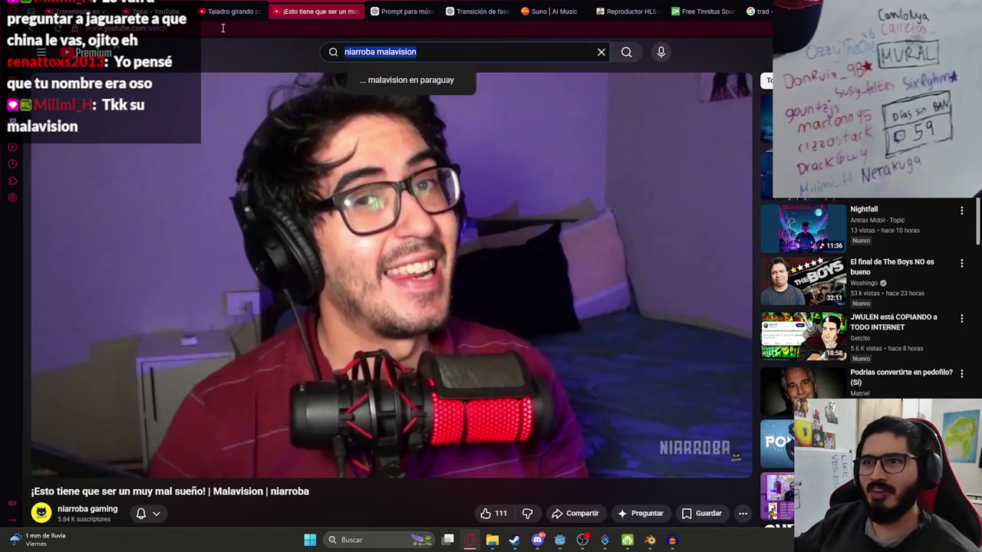
- Search YouTube for 'malavisio no commentary' and scroll down through the results
text(malavisio no commen)
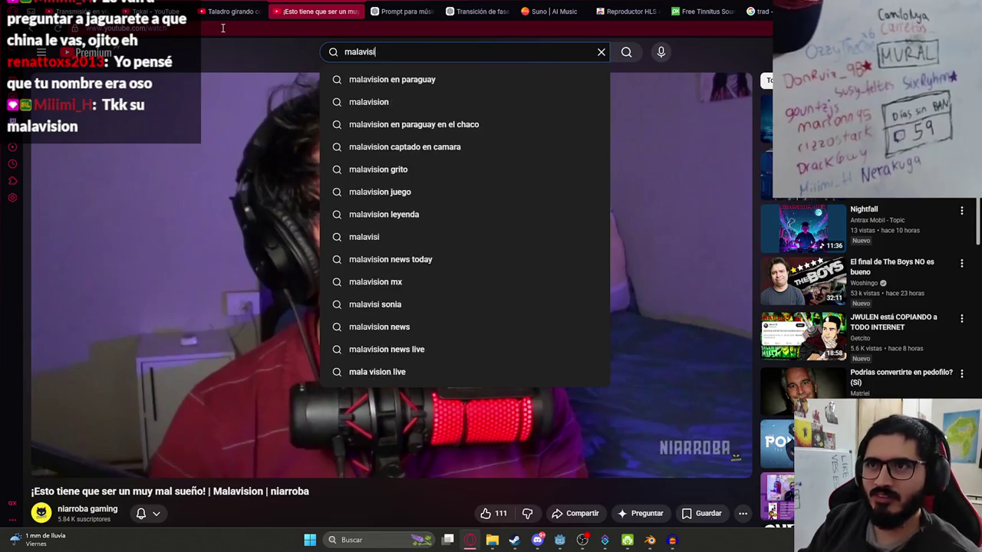
text(tary)
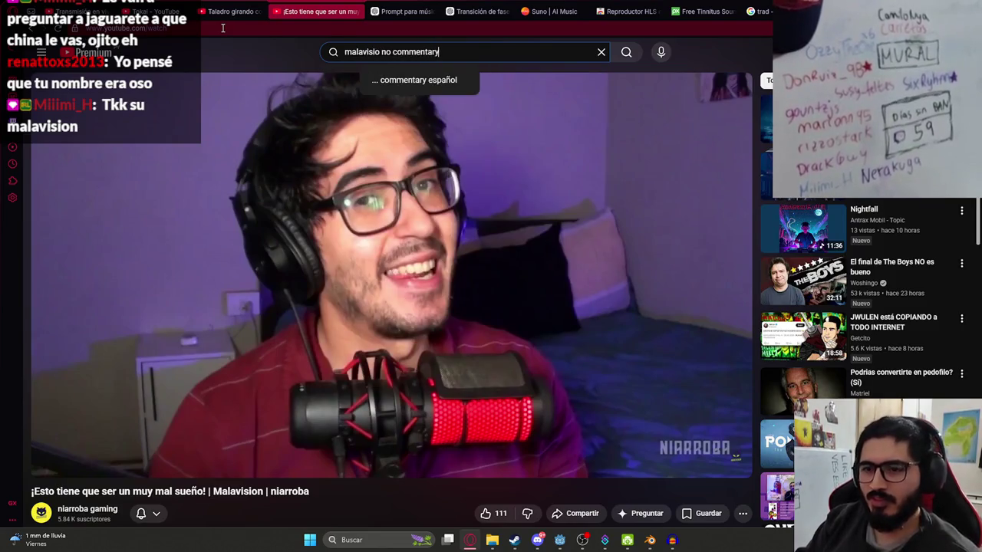
key(Return)
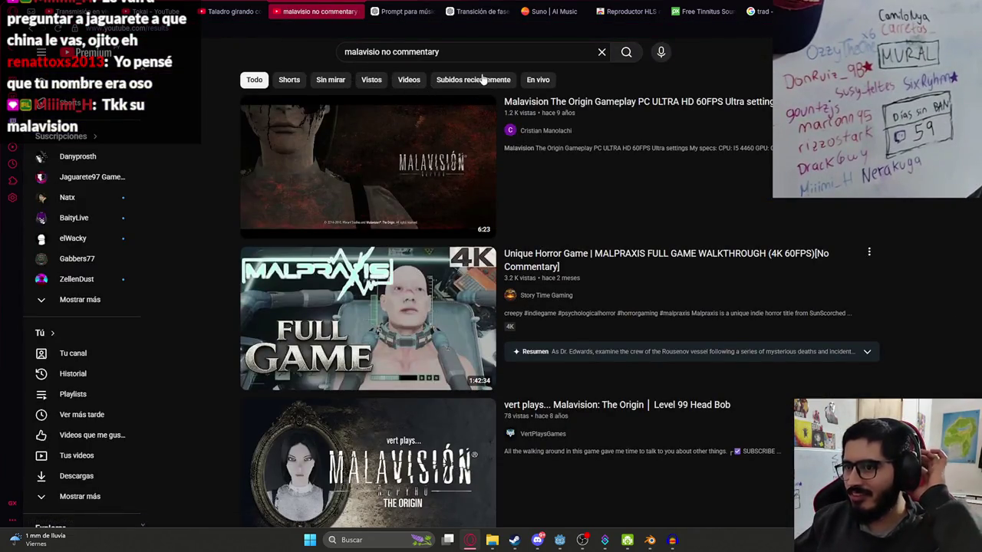
scroll(460, 154, down, 2)
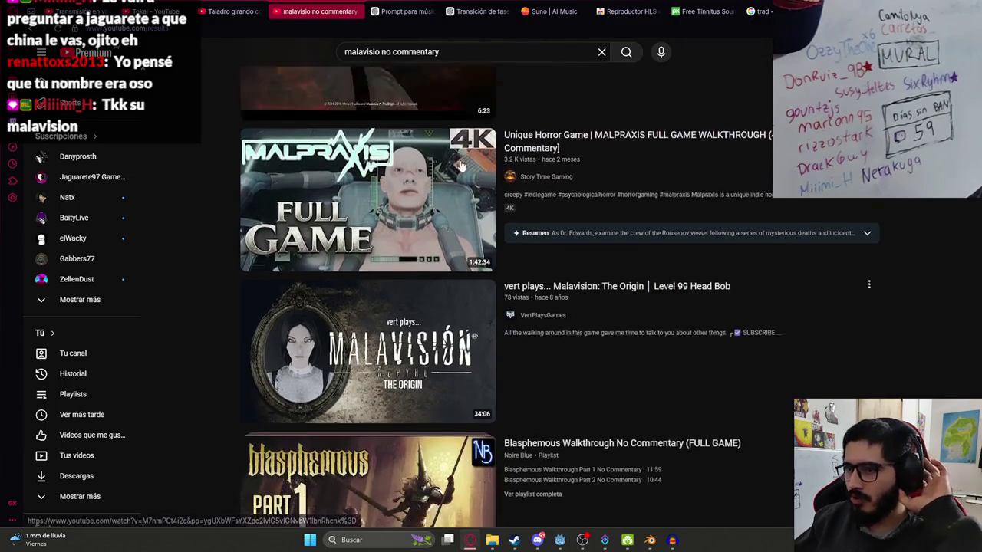
scroll(425, 178, down, 3)
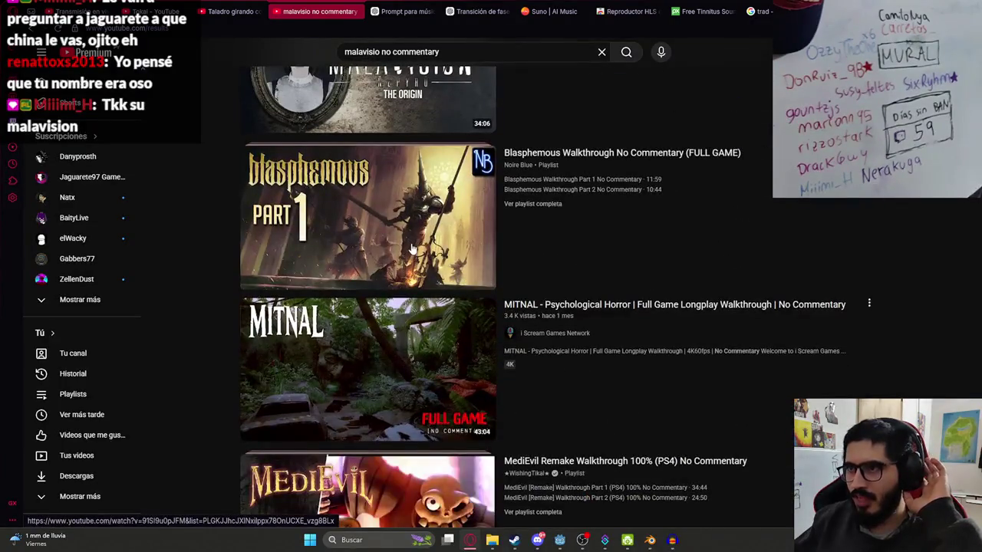
scroll(460, 223, down, 1)
scroll(460, 223, down, 1)
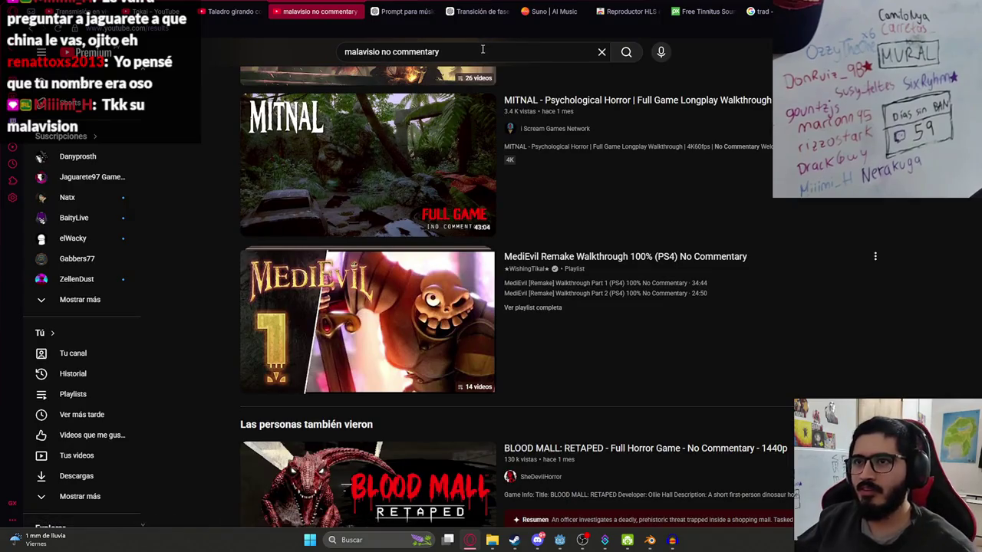
click(513, 540)
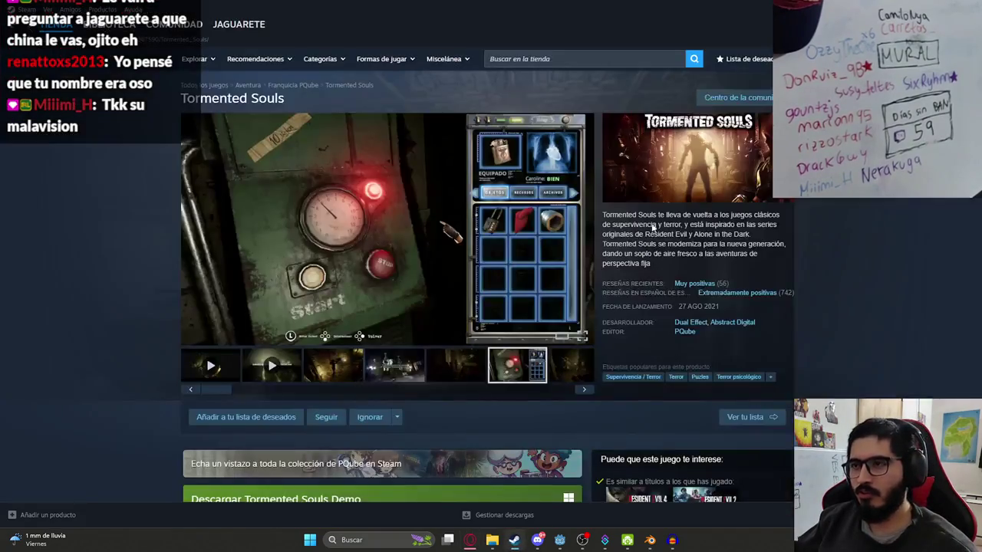
- Search Steam for 'malavision', open Malavision: The Beginning, and copy its title
click(632, 59)
text(malav)
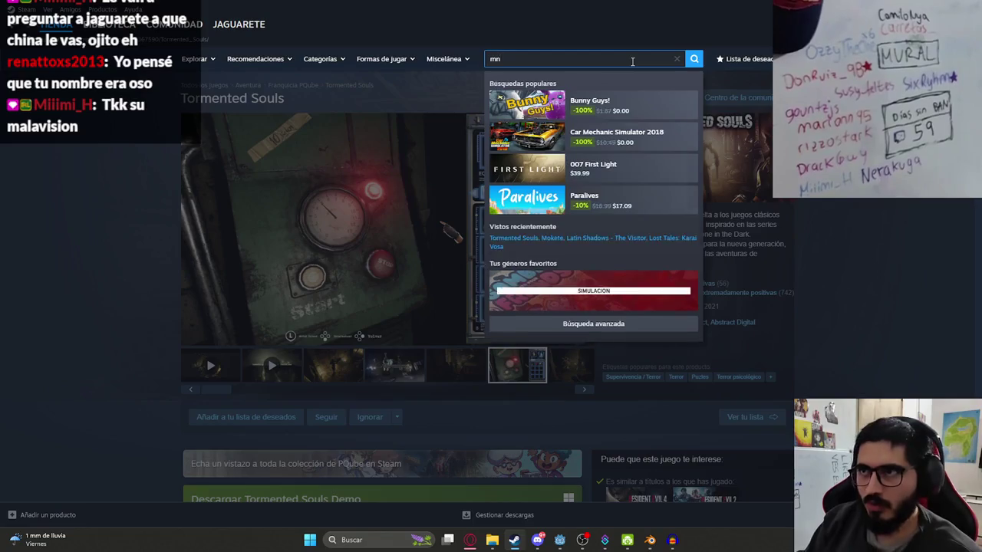
text(ision)
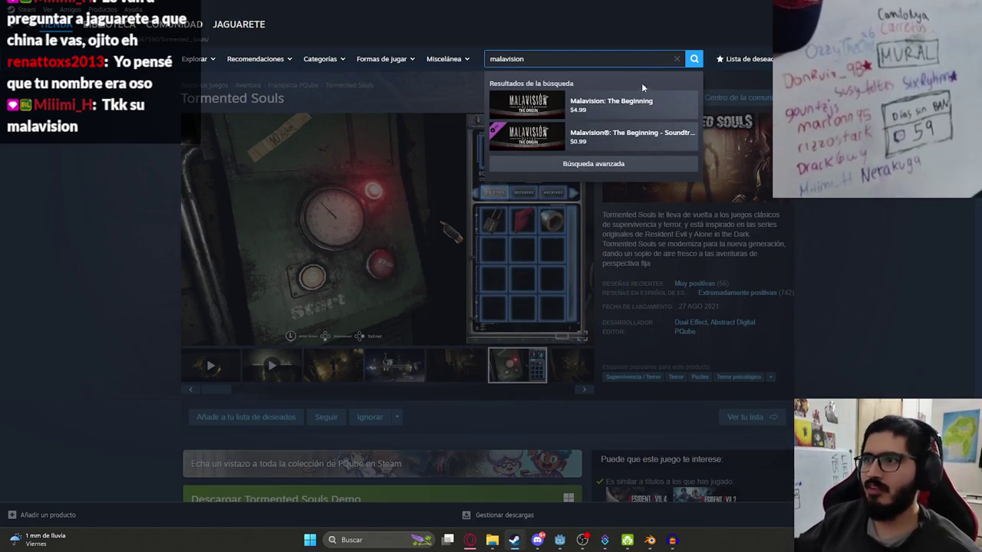
click(649, 104)
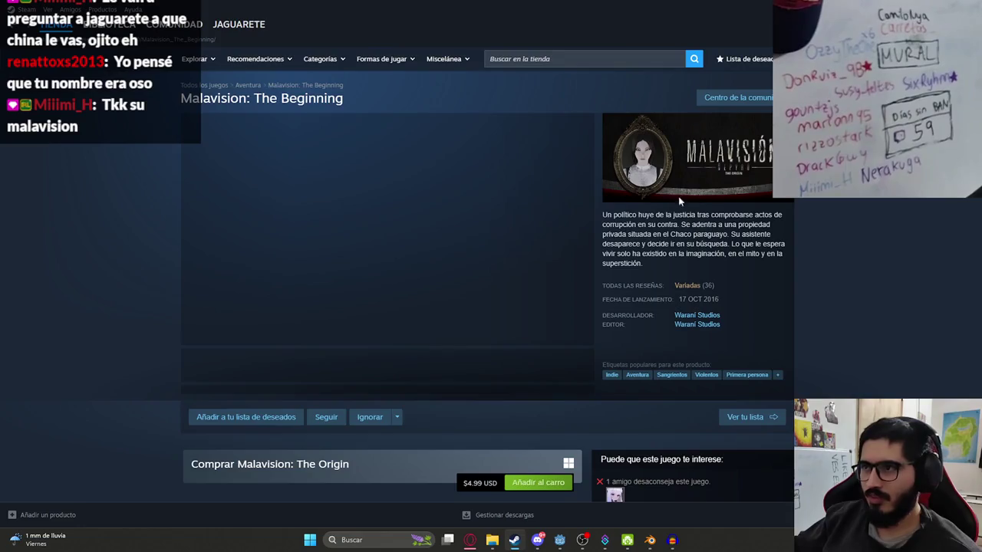
drag(343, 99, 180, 98)
key(ctrl+c)
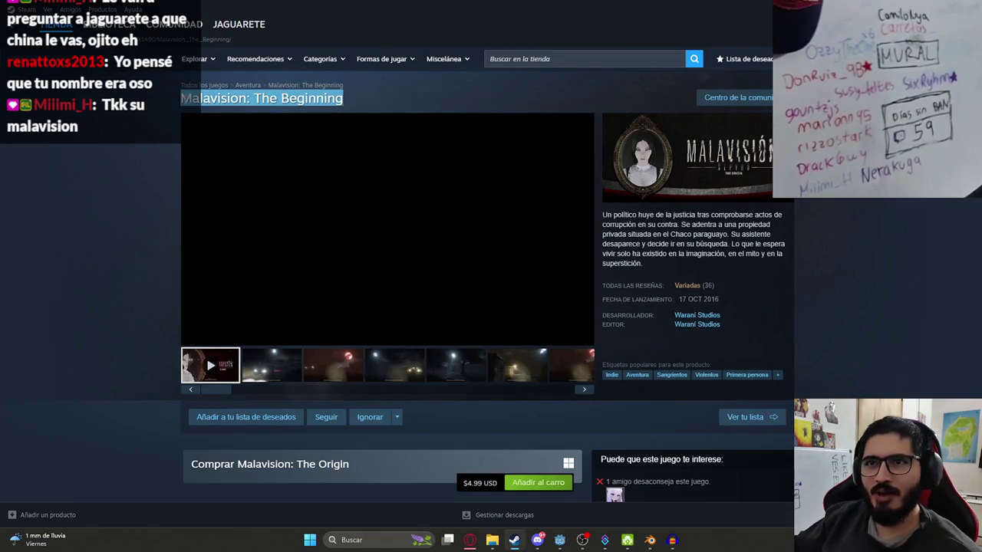
key(alt+Tab)
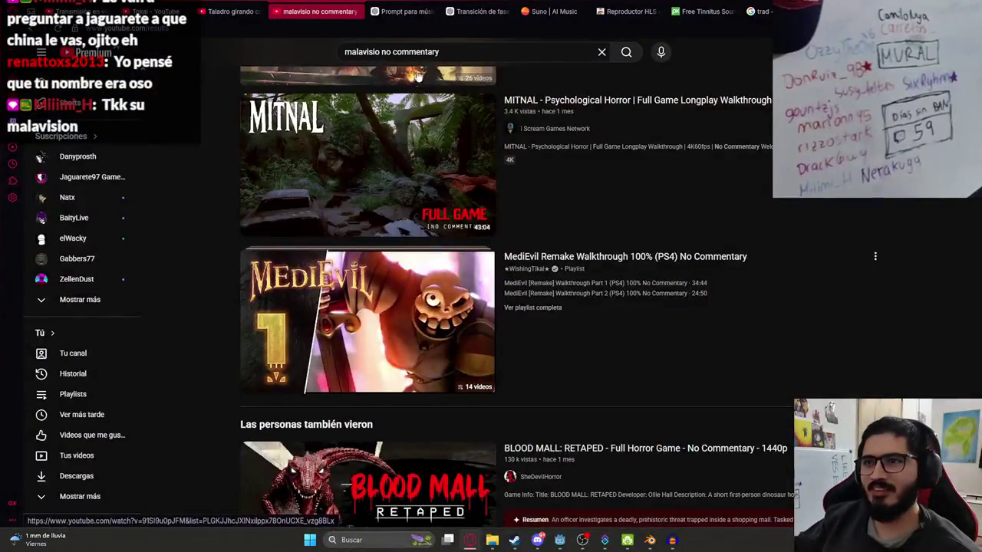
- Search YouTube for 'Malavision: The Beginning no commentary', then the 'full' variant
key(ctrl+v)
text(no com)
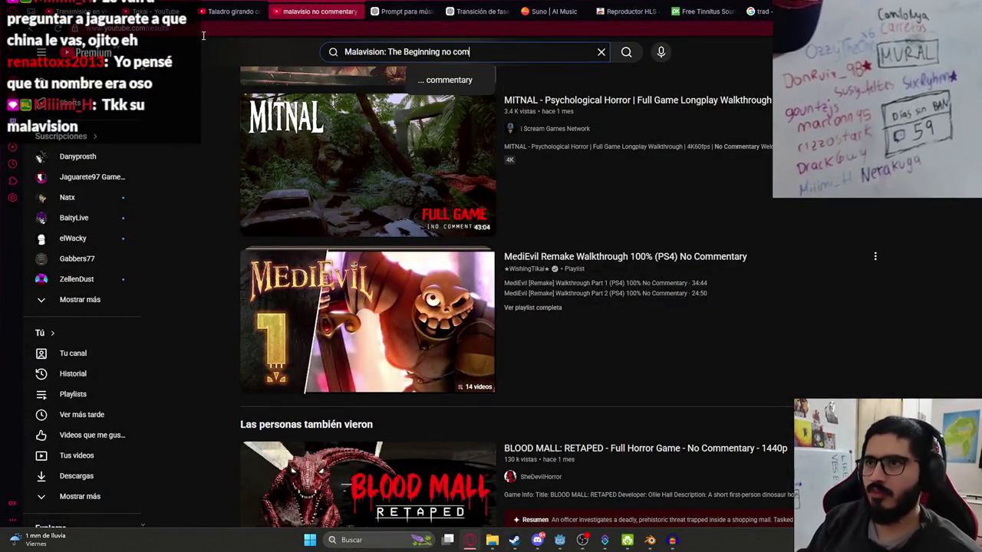
text(mentary)
key(Return)
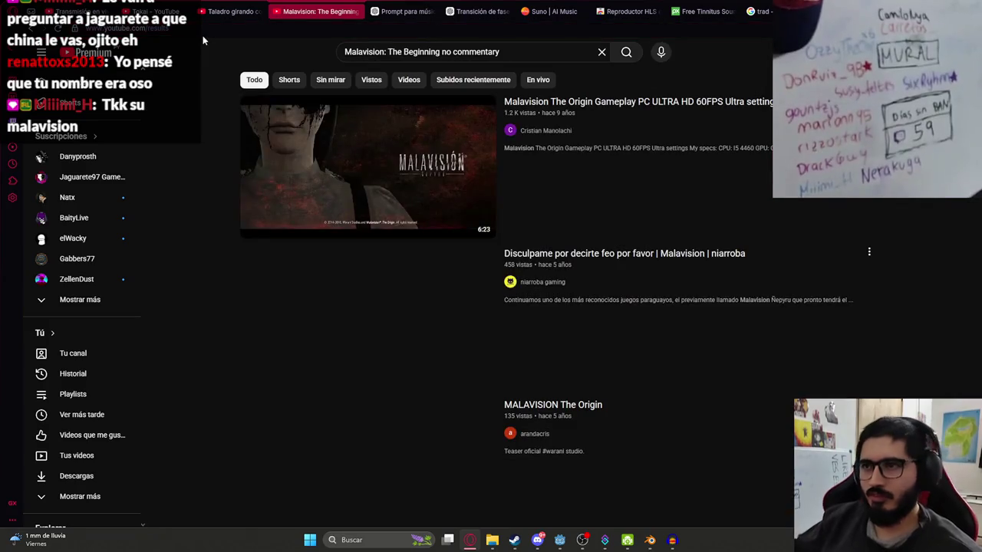
scroll(450, 61, down, 7)
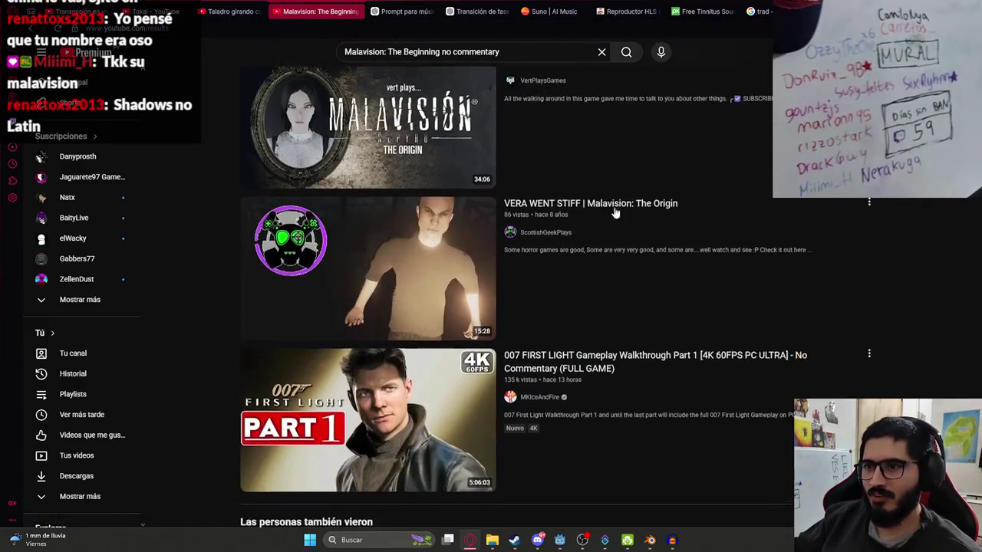
drag(442, 51, 502, 51)
text(full)
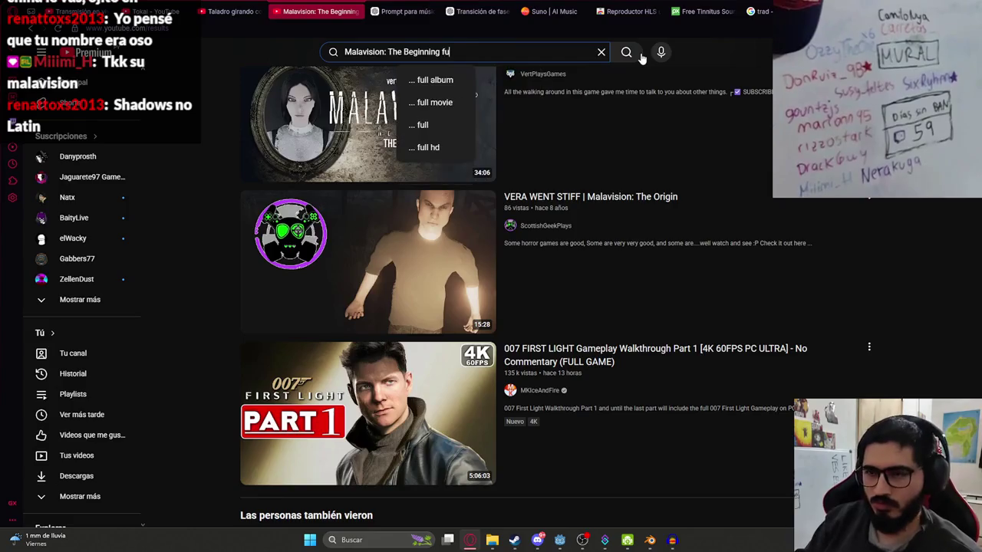
click(633, 54)
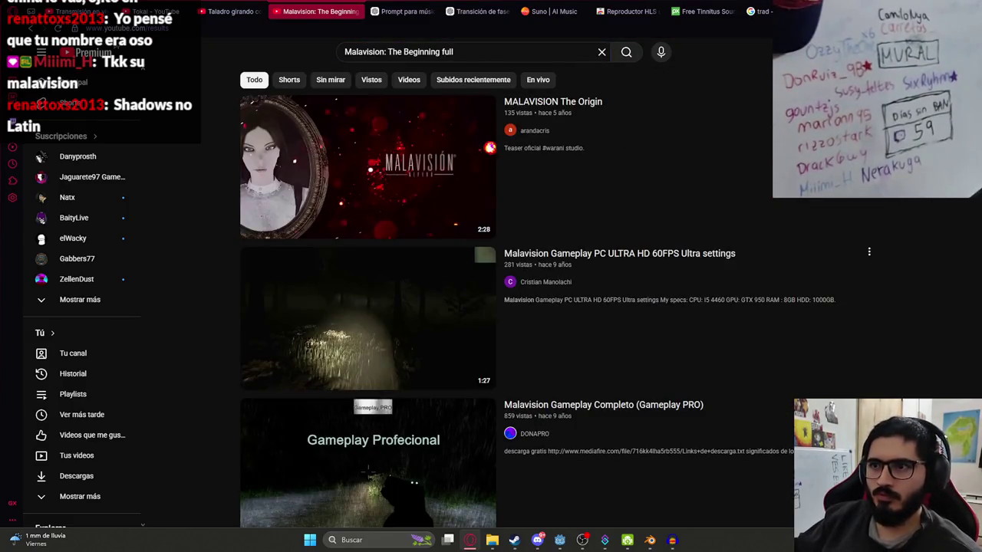
scroll(368, 230, down, 3)
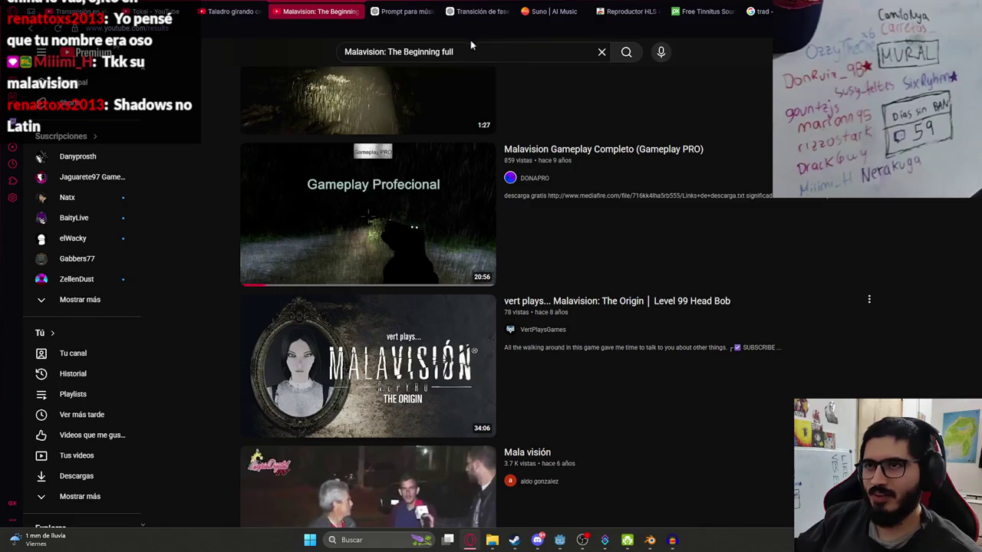
- Change the query to 'Malavision: The Beginning final' and scroll through the results
double_click(446, 50)
text(final)
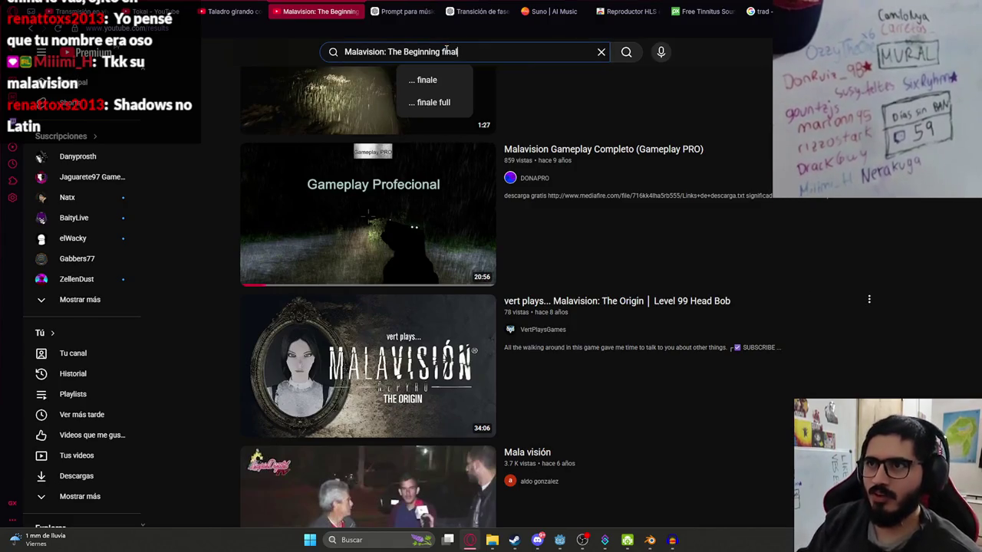
key(Return)
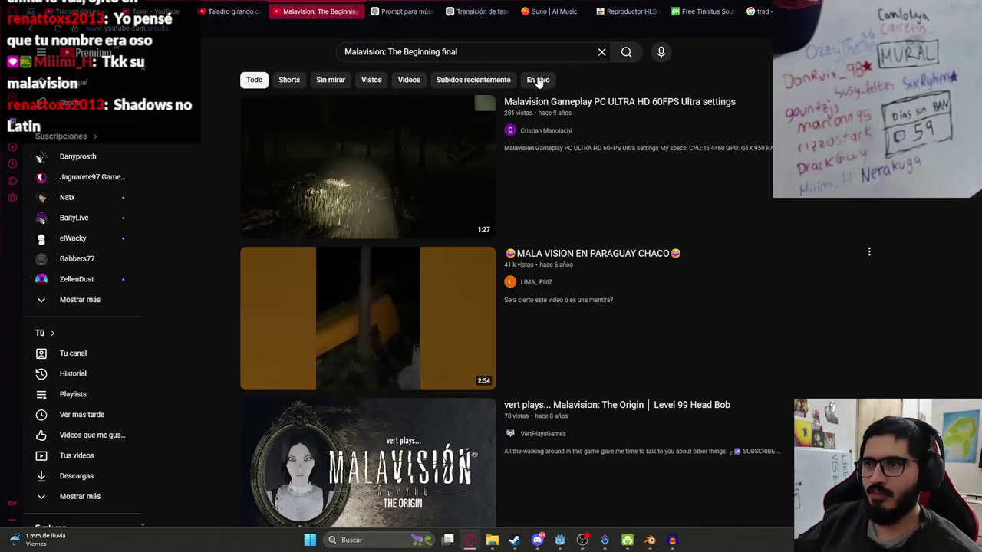
scroll(310, 186, down, 2)
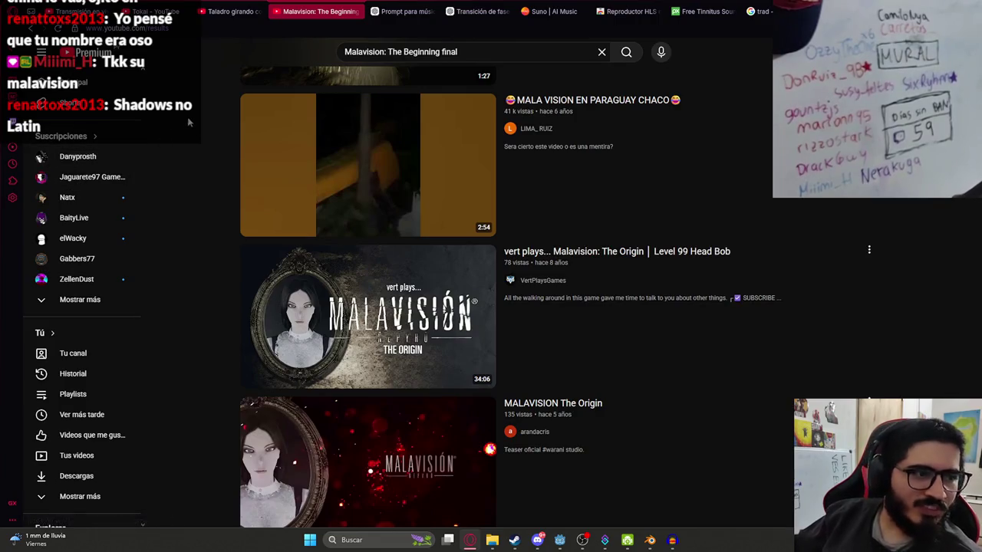
scroll(268, 320, down, 2)
scroll(269, 320, down, 8)
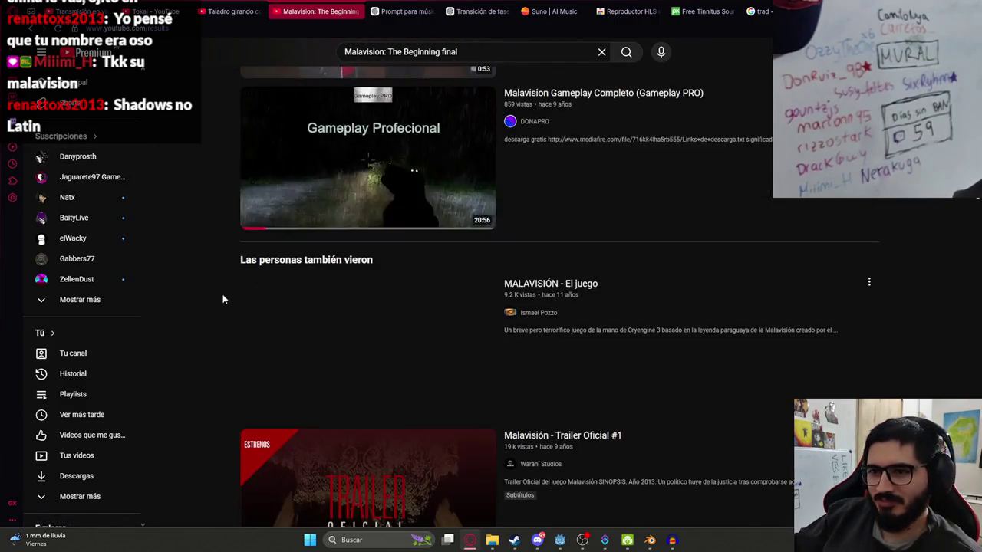
scroll(233, 306, down, 6)
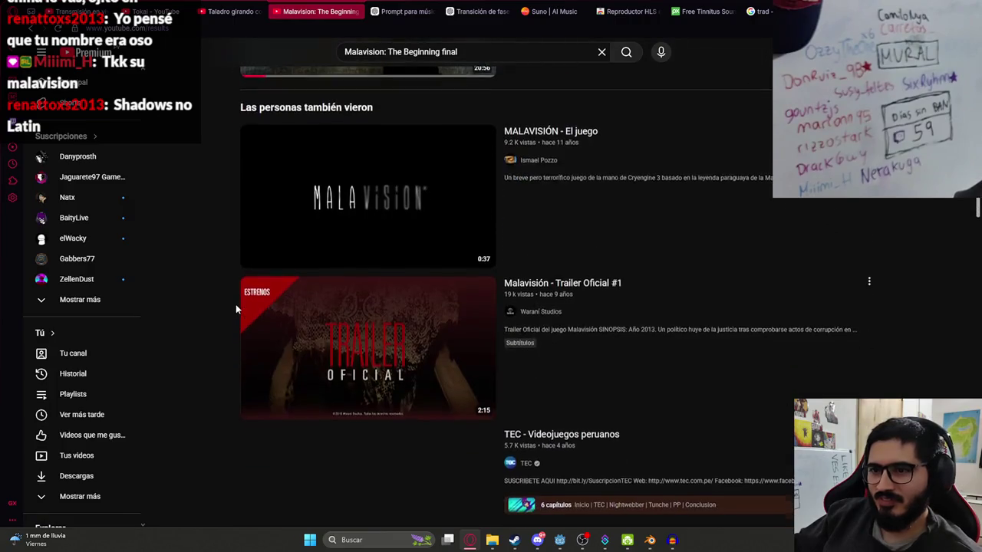
scroll(238, 307, down, 5)
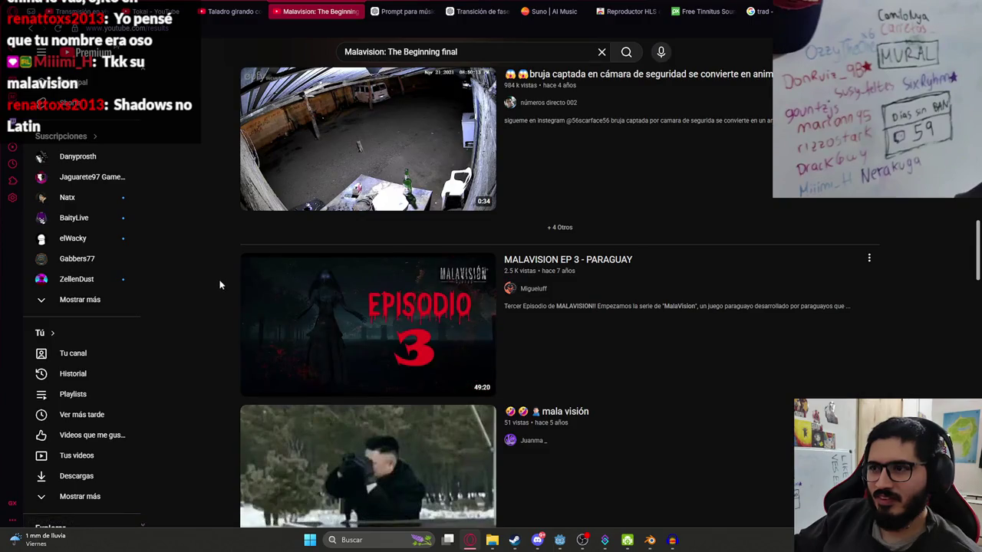
scroll(209, 285, down, 10)
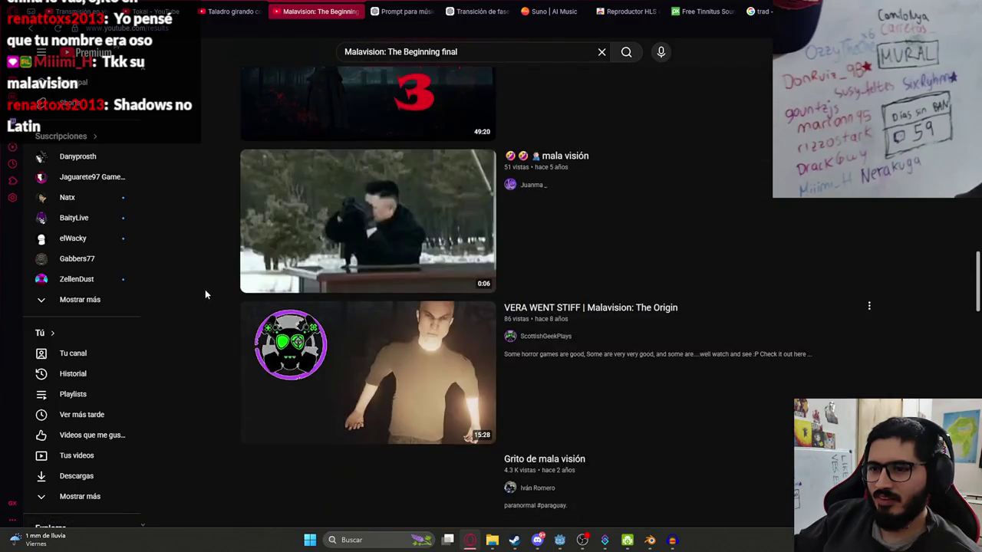
scroll(207, 293, down, 4)
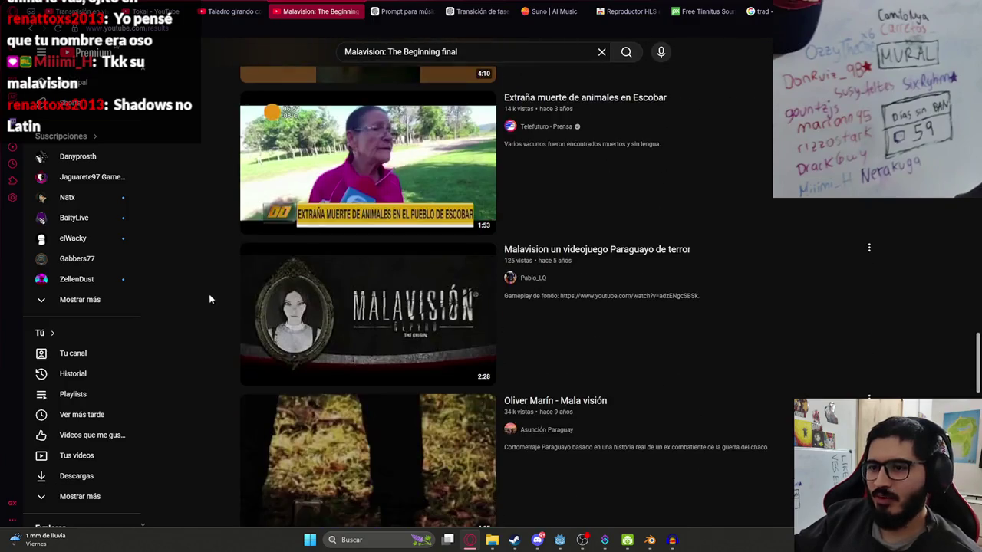
scroll(208, 291, down, 3)
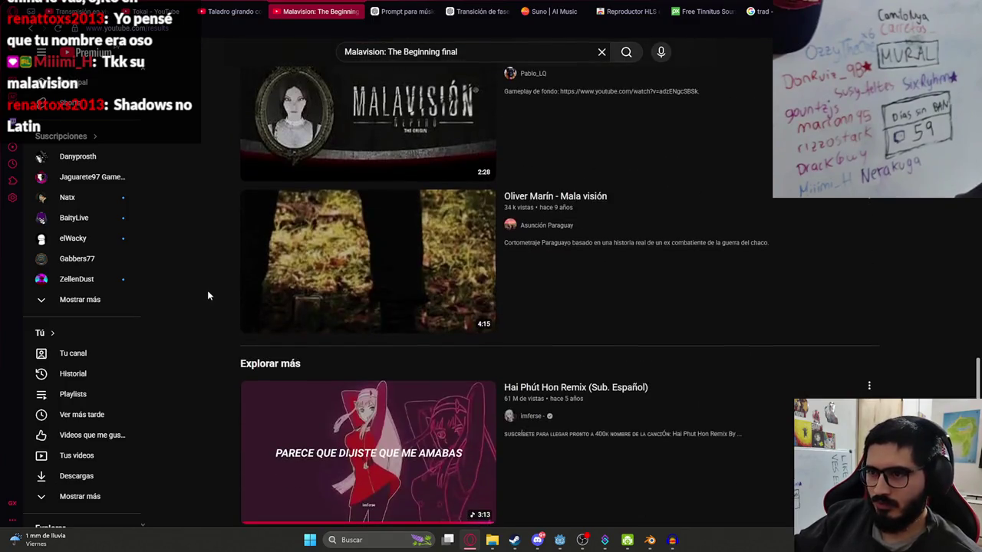
scroll(208, 290, down, 5)
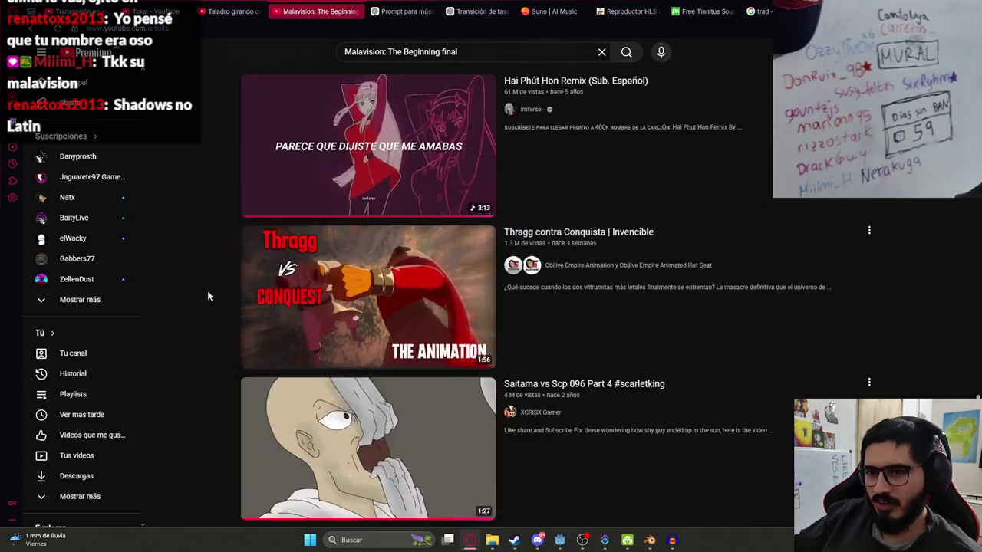
scroll(209, 291, down, 8)
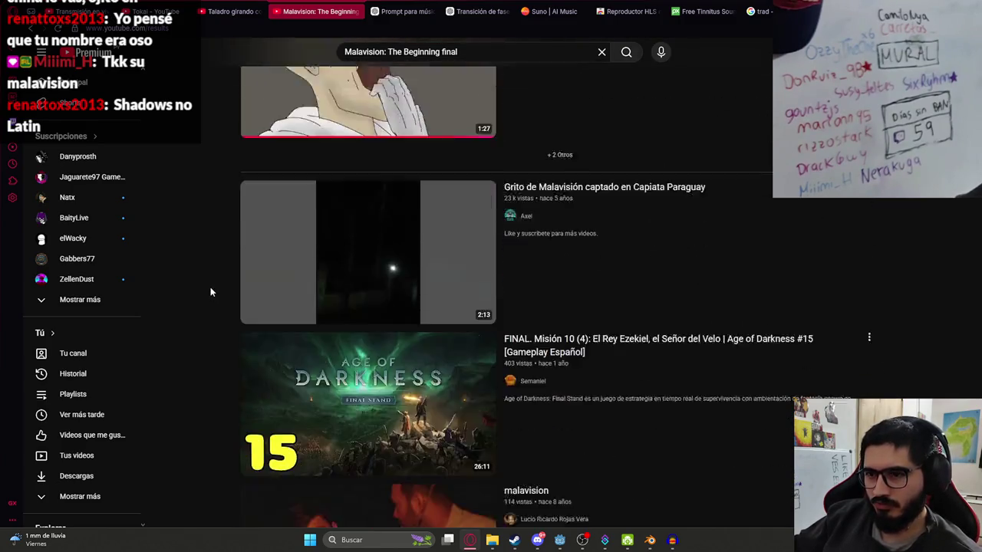
scroll(212, 290, down, 7)
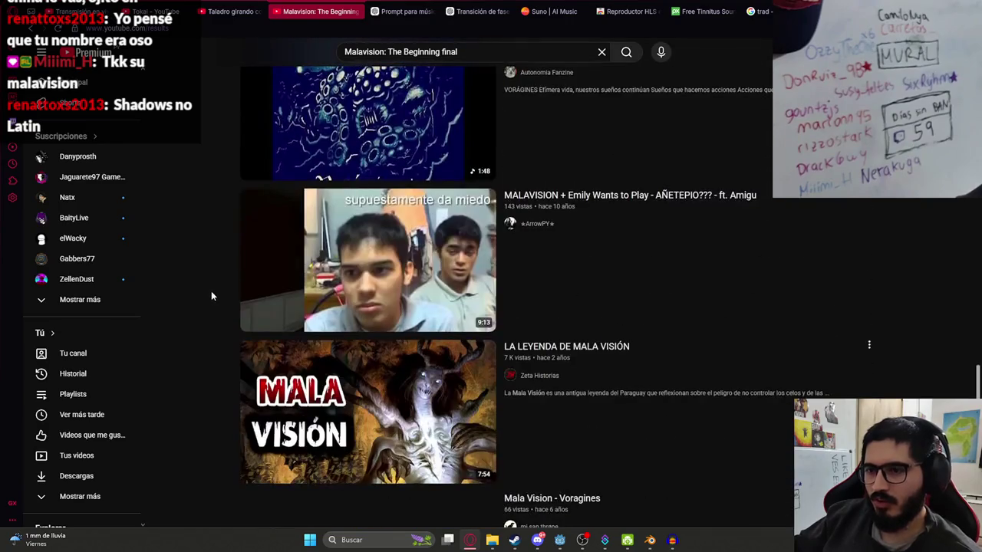
scroll(214, 295, down, 6)
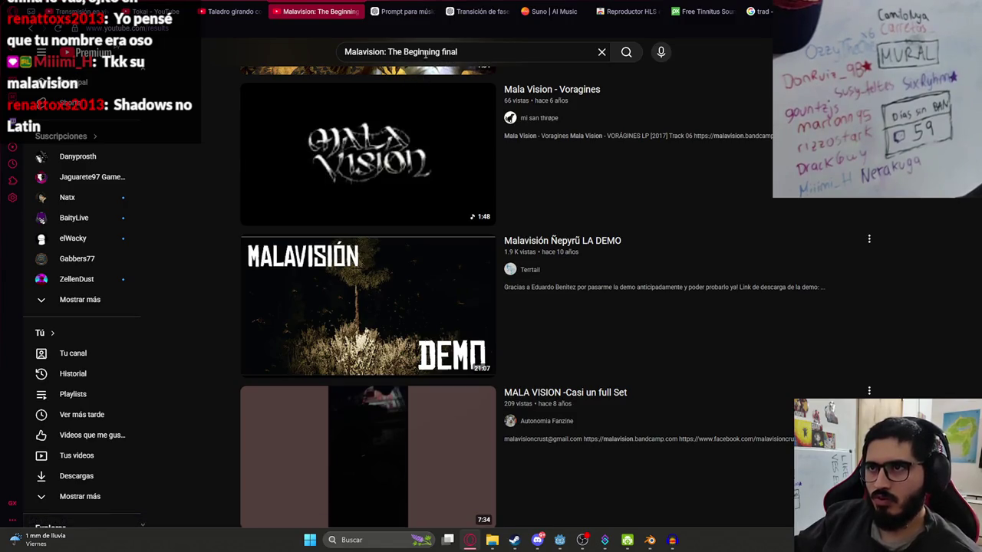
- Append 'juego' to search 'Malavision: The Beginning final juego' and browse the results
click(472, 53)
text(juego)
key(Return)
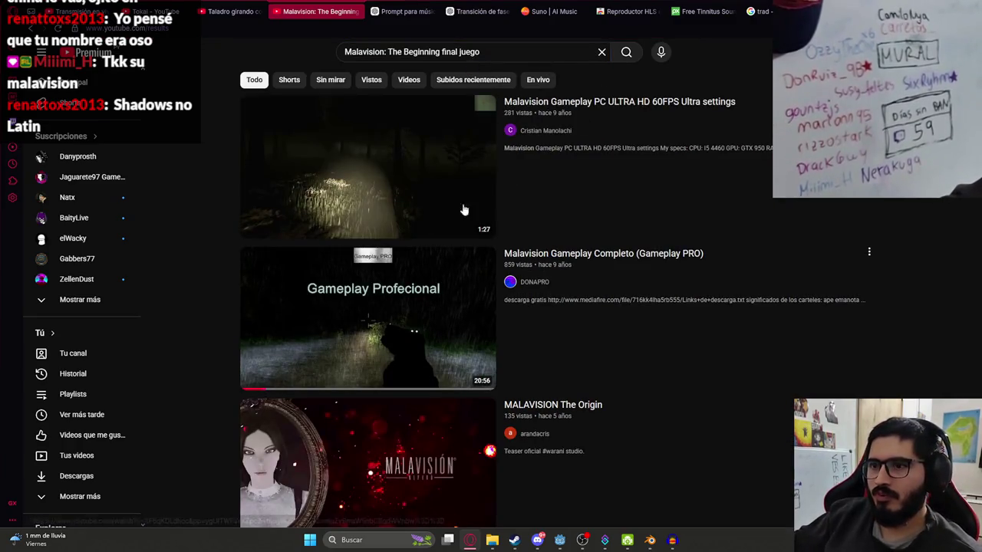
scroll(463, 208, down, 4)
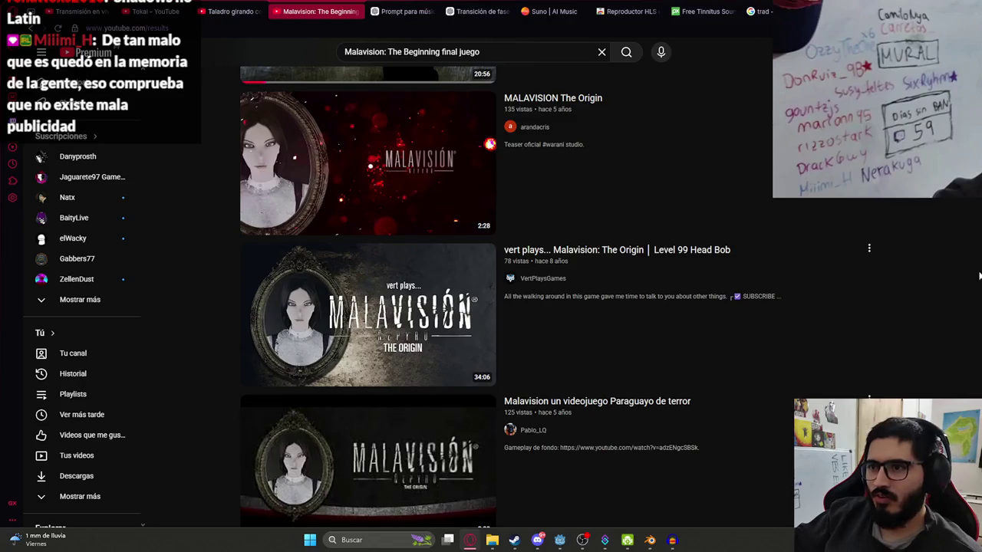
scroll(890, 267, down, 4)
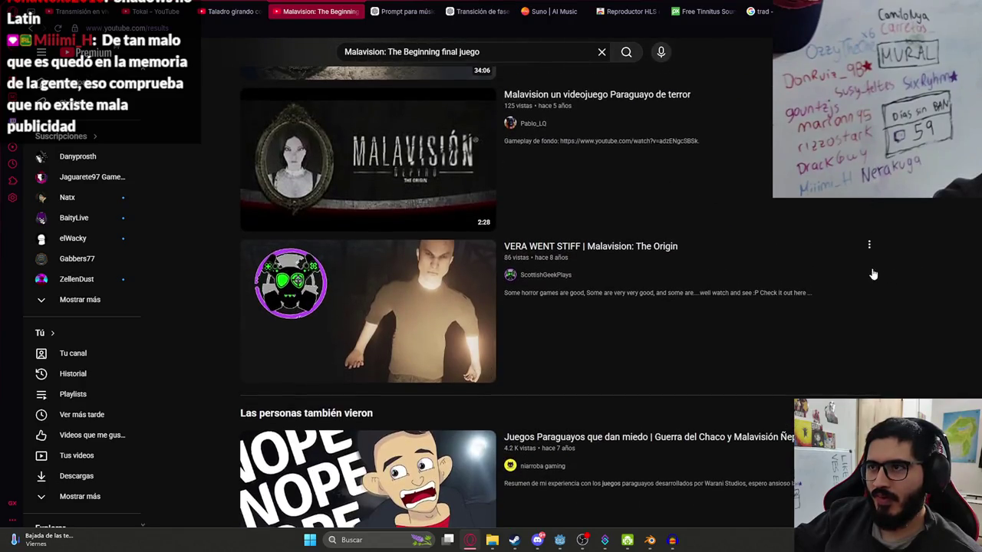